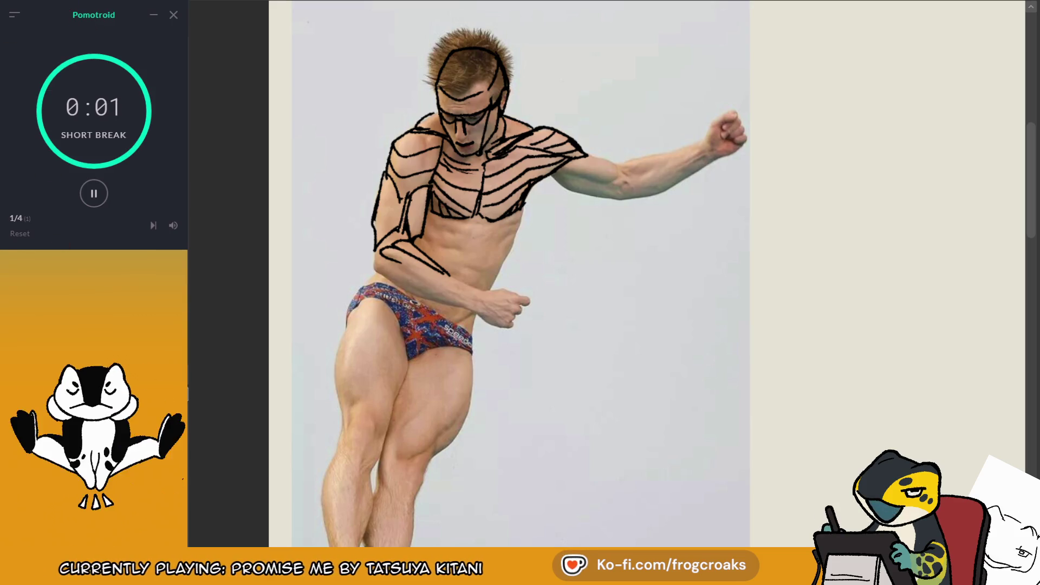
- Zoom in on the diver's torso and undo the stray stroke on the arm
scroll(596, 270, "down", 3)
scroll(595, 271, "up", 4)
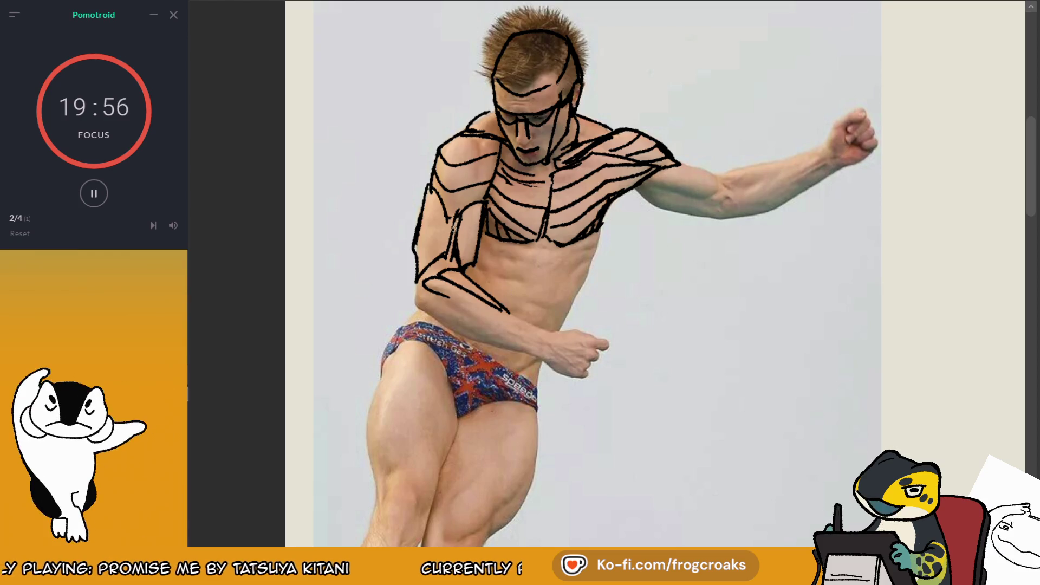
key("ctrl+z")
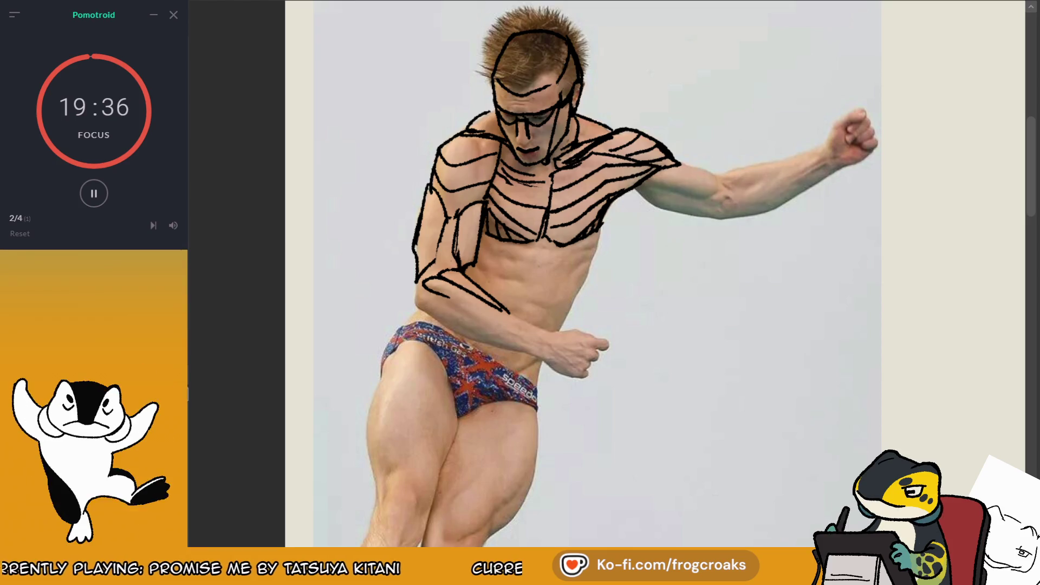
- Trace contour lines over the shoulder and upper arm, then draw the forearm line from the elbow toward the wrist
mouse_move(445, 228)
left_mouse_down()
mouse_move(437, 267)
mouse_move(442, 236)
left_mouse_up()
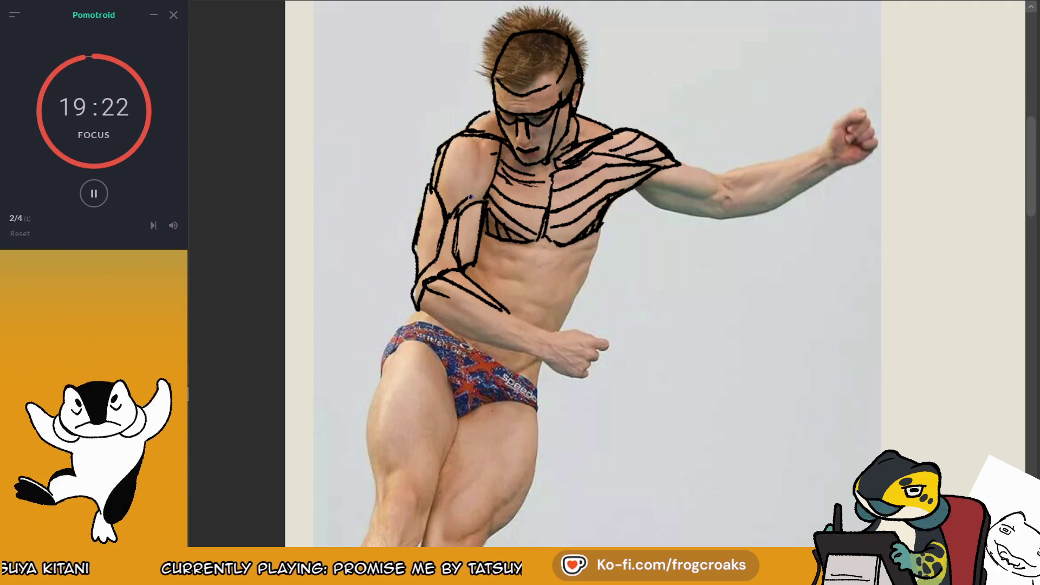
left_click_drag(477, 162, 470, 201)
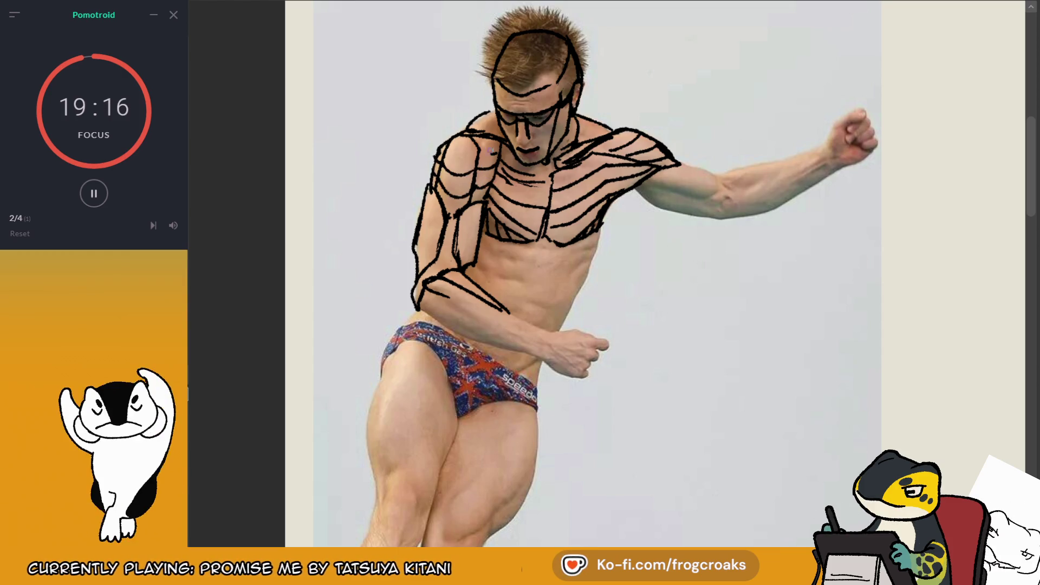
left_click_drag(441, 145, 475, 151)
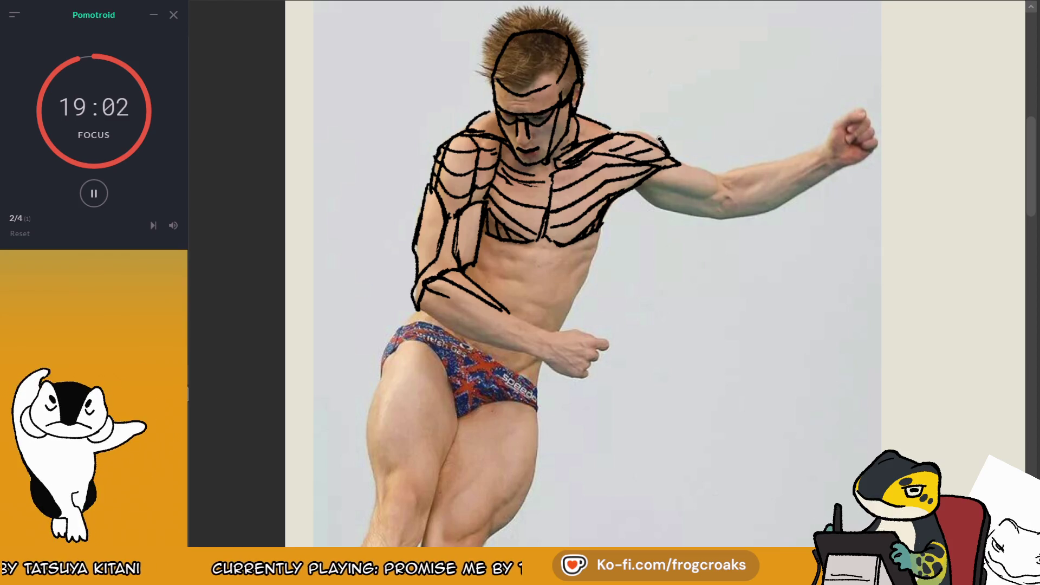
left_click_drag(617, 131, 680, 163)
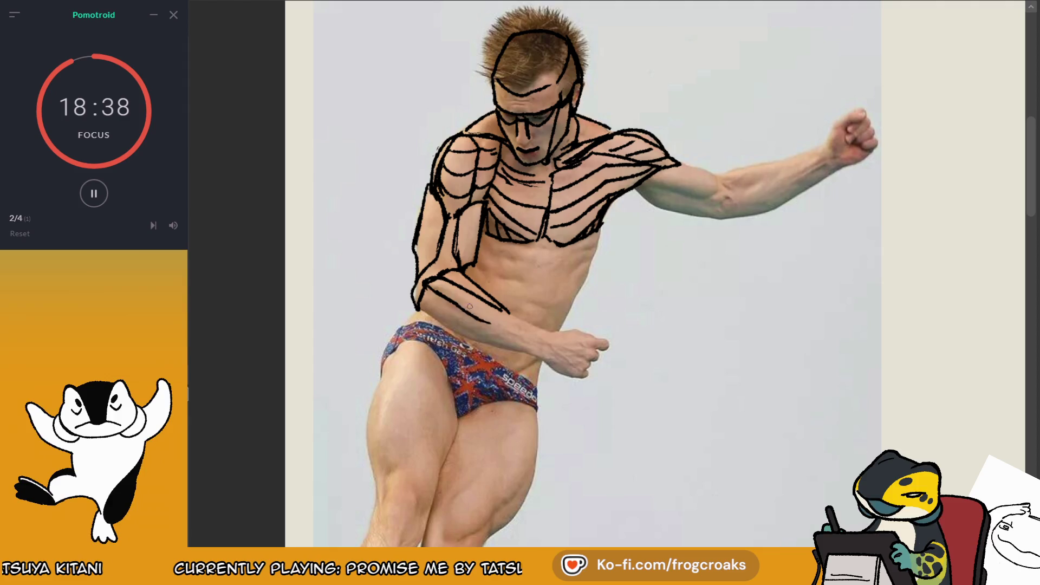
left_click_drag(433, 286, 513, 333)
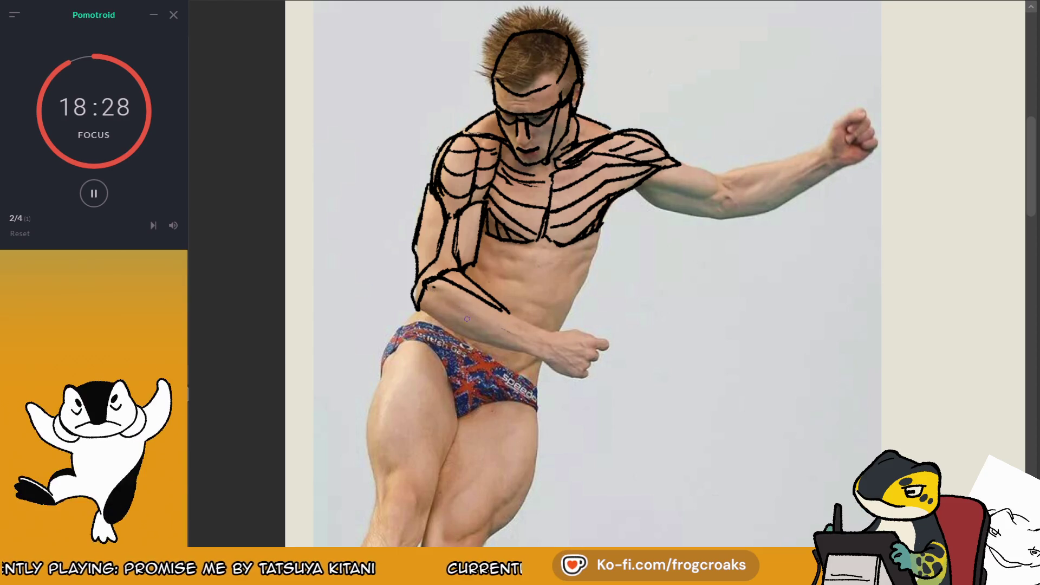
- Brush contour strokes along the forearm, the top edge and inside the wrist band
left_click_drag(436, 292, 528, 344)
left_click_drag(452, 312, 506, 342)
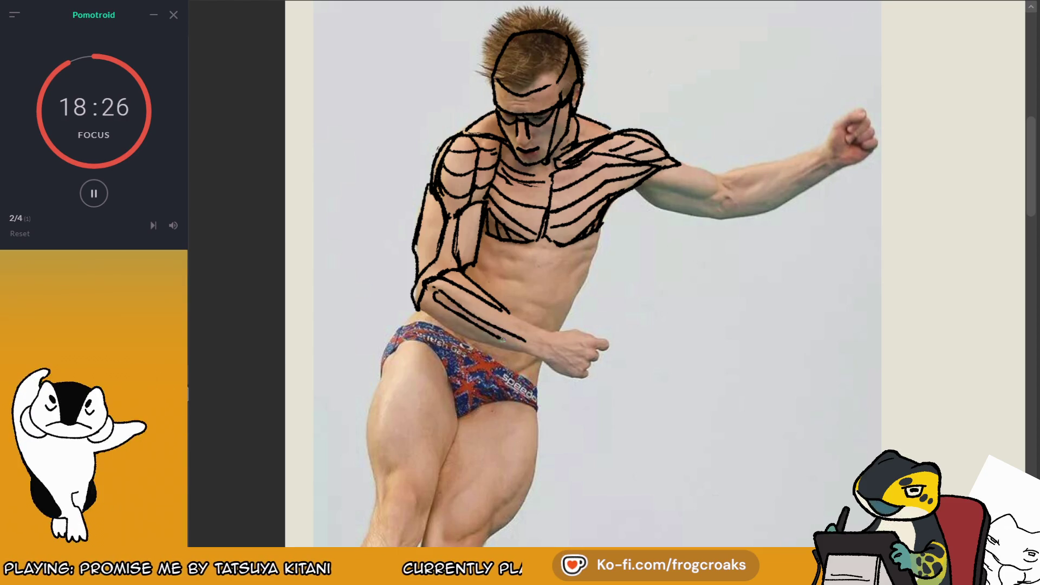
left_click_drag(455, 311, 549, 355)
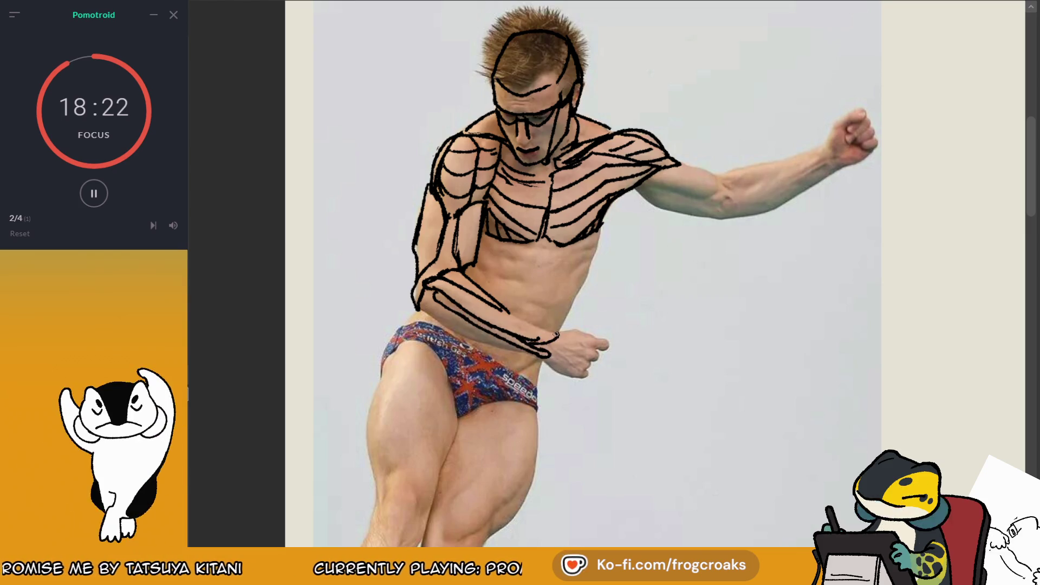
mouse_move(507, 314)
left_mouse_down()
mouse_move(552, 332)
mouse_move(546, 349)
mouse_move(519, 334)
mouse_move(525, 324)
left_mouse_up()
key("ctrl+z")
key("ctrl+z")
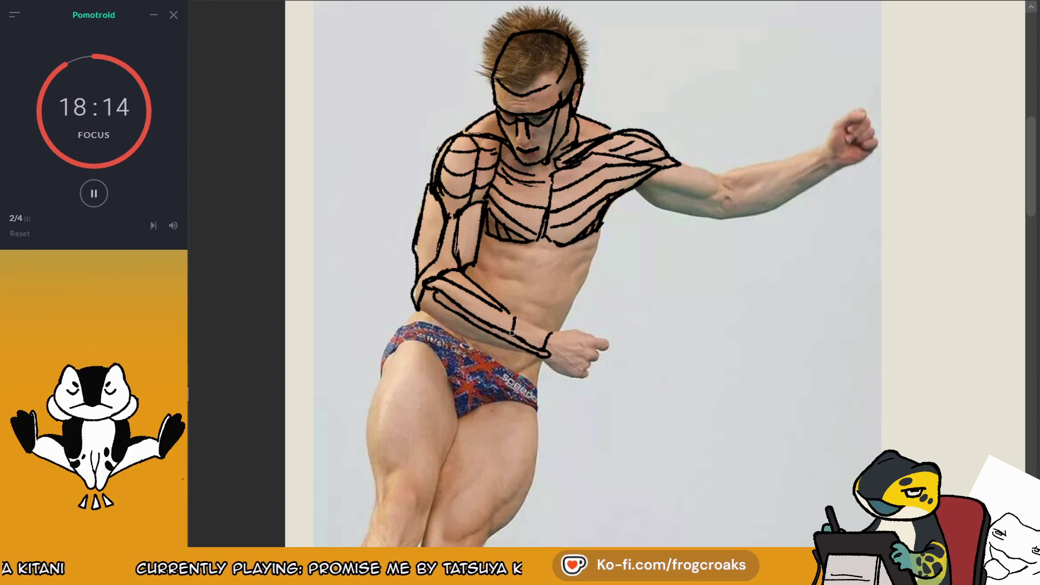
left_click_drag(521, 319, 533, 324)
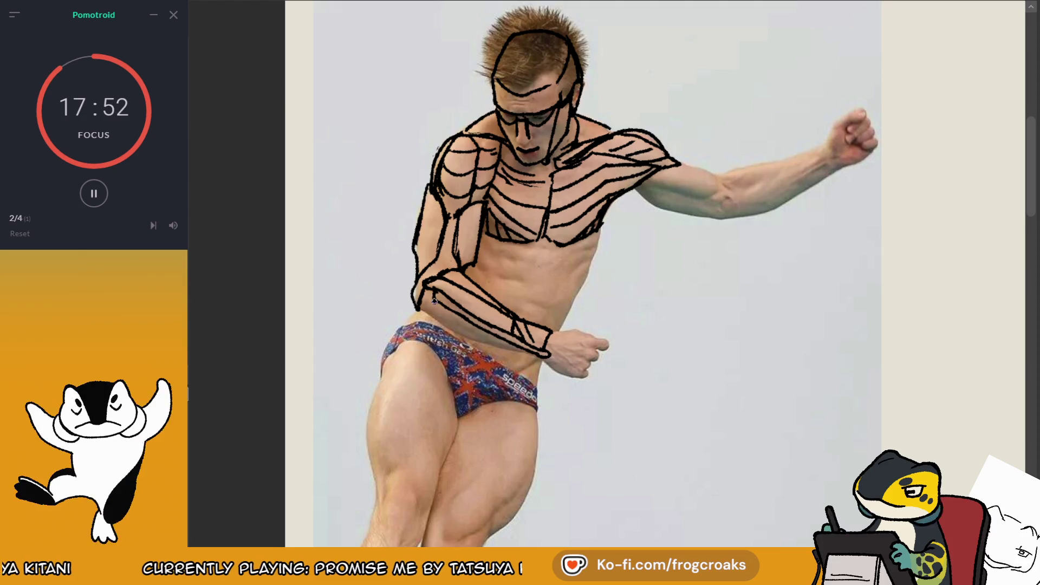
left_click_drag(434, 302, 434, 316)
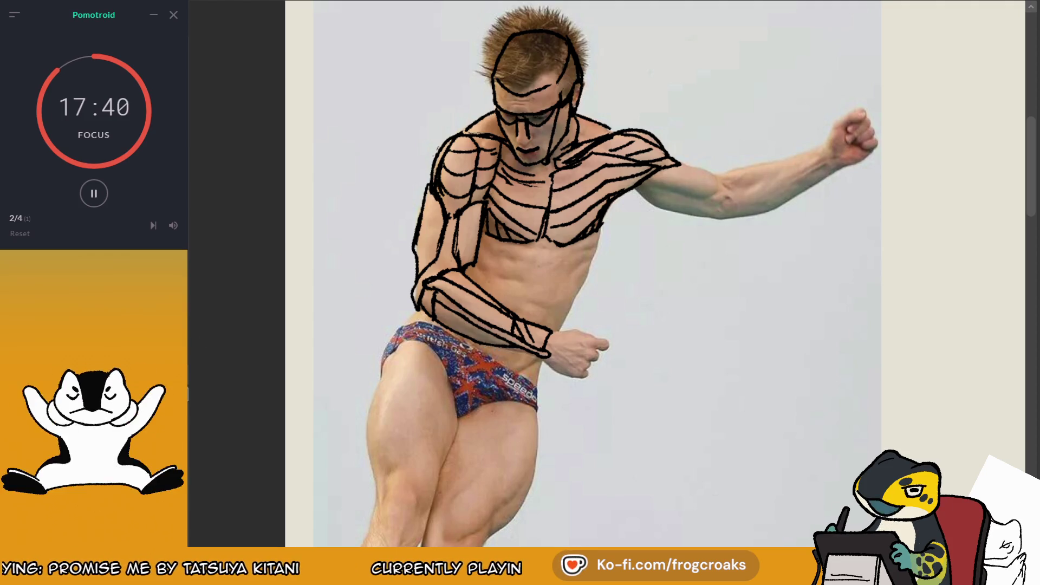
- Redo the upper forearm line from the elbow and add curved hatch lines across the forearm
key("ctrl+z")
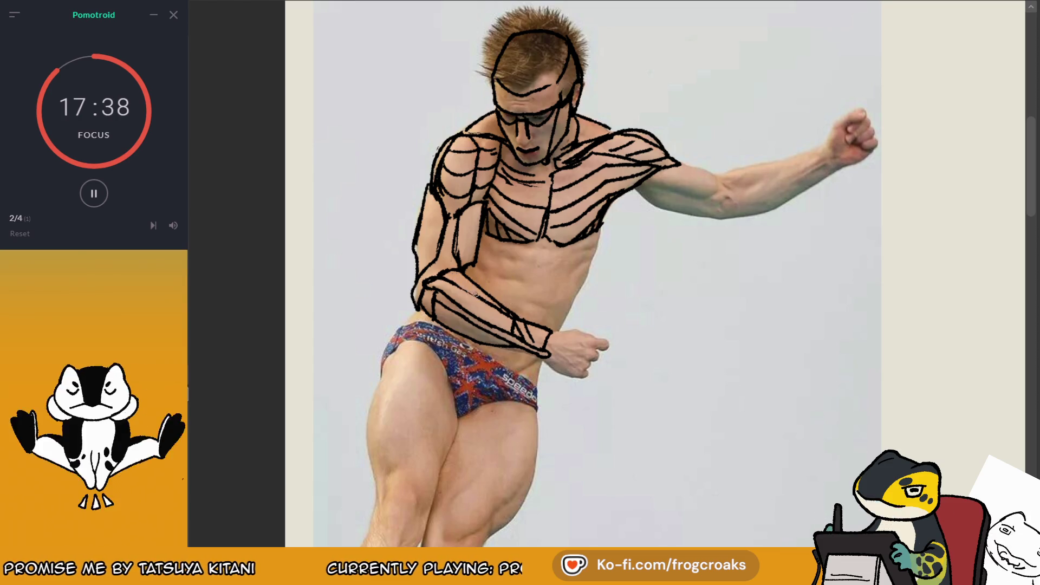
key("ctrl+z")
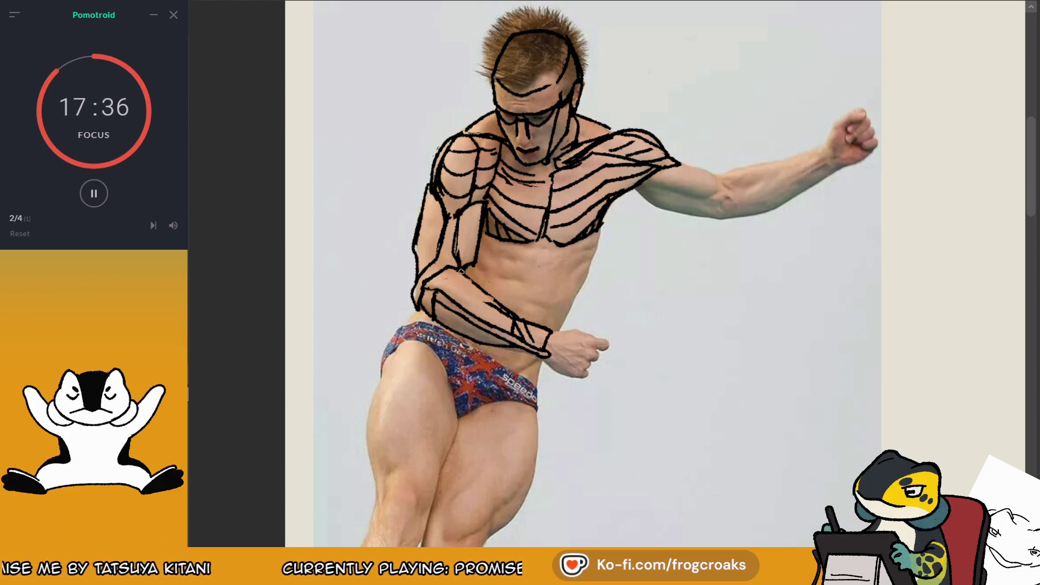
left_click_drag(446, 274, 509, 317)
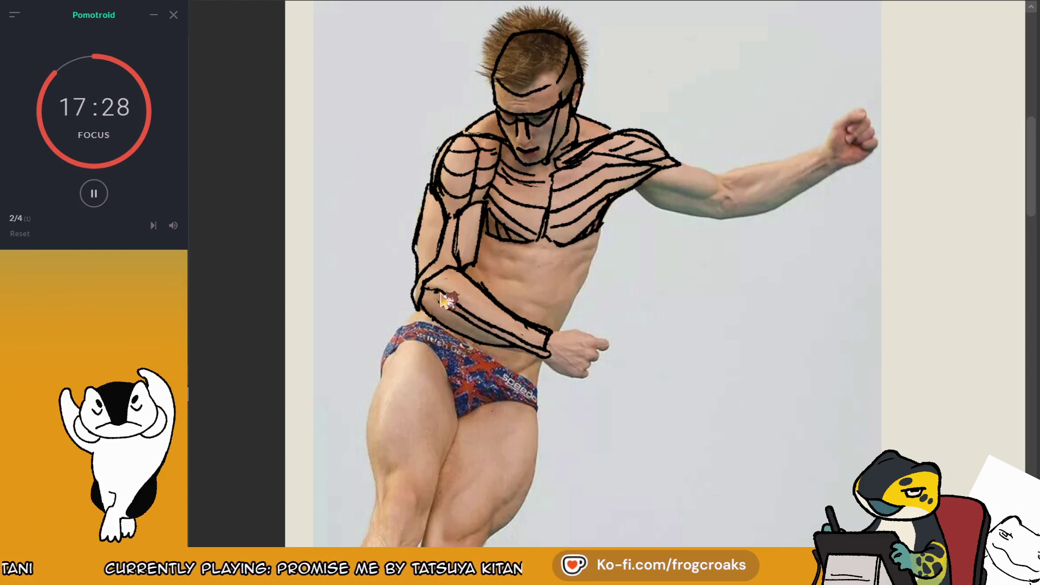
left_click_drag(432, 290, 459, 309)
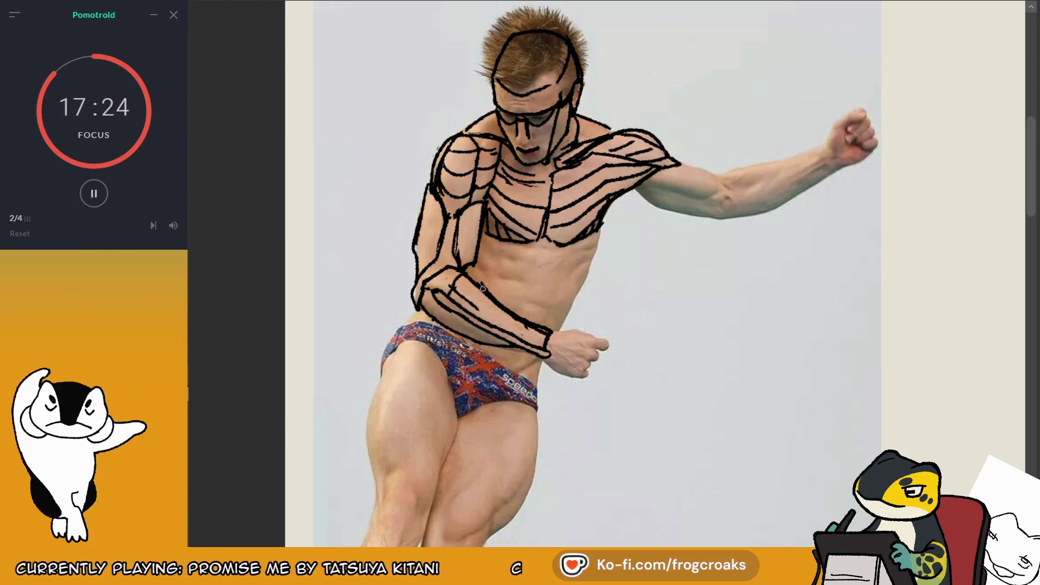
mouse_move(483, 289)
left_mouse_down()
mouse_move(475, 307)
mouse_move(517, 338)
left_mouse_up()
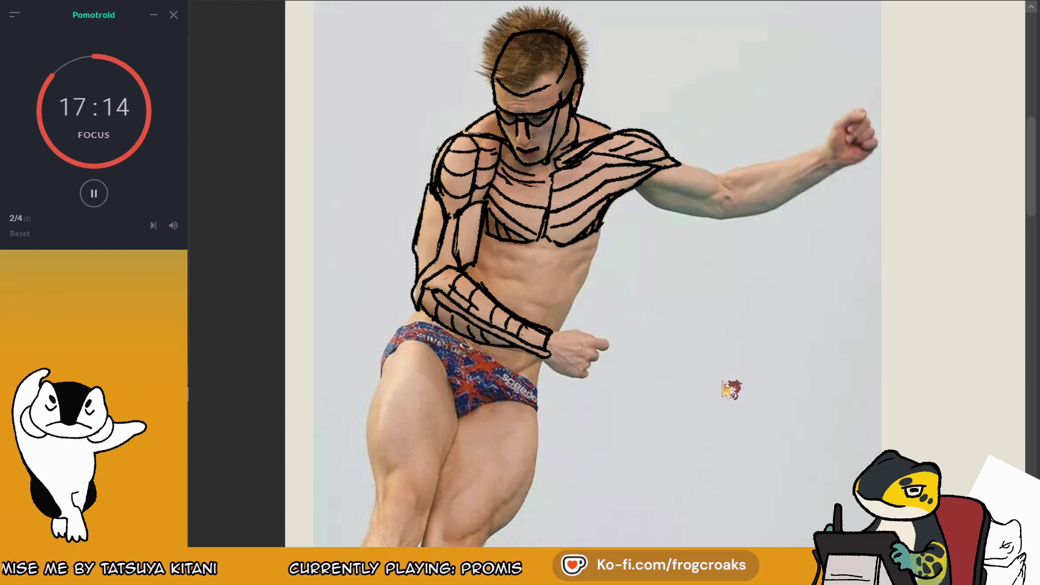
mouse_move(724, 413)
left_mouse_down()
mouse_move(766, 277)
mouse_move(776, 303)
mouse_move(760, 393)
left_mouse_up()
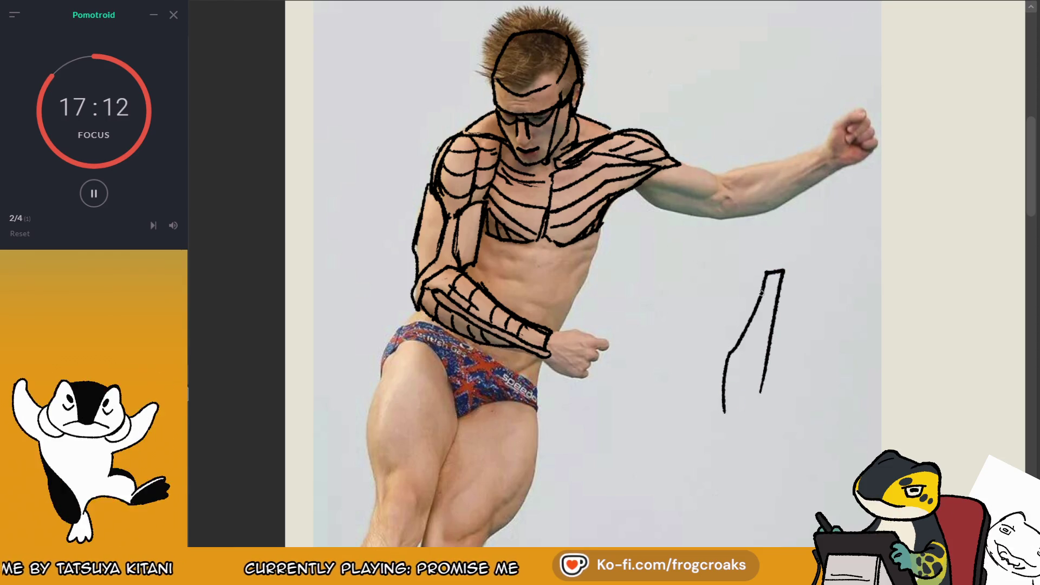
left_click_drag(761, 263, 768, 220)
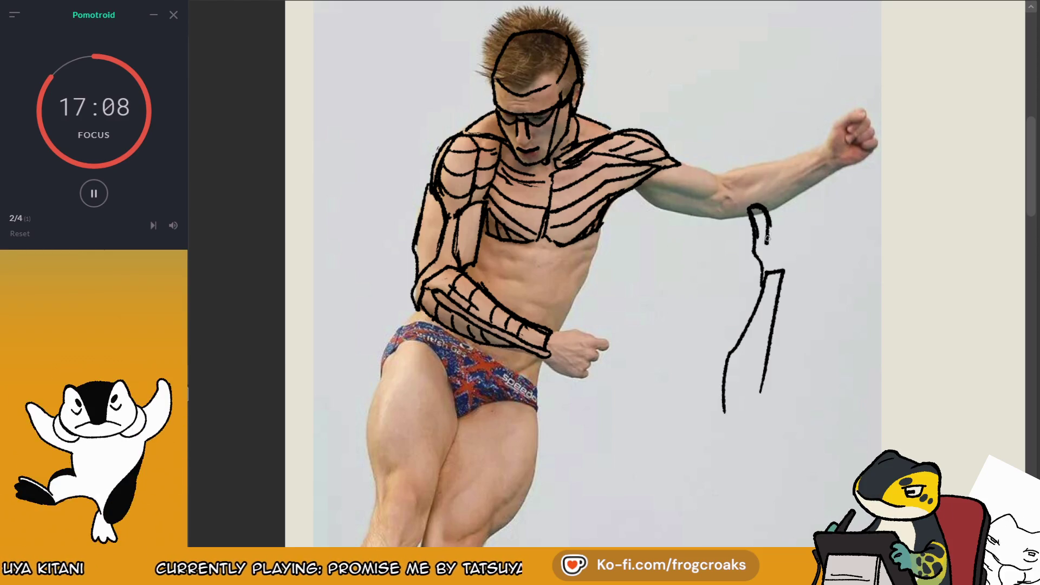
mouse_move(767, 239)
left_mouse_down()
mouse_move(785, 276)
mouse_move(772, 222)
mouse_move(761, 254)
left_mouse_up()
left_click_drag(769, 274, 763, 317)
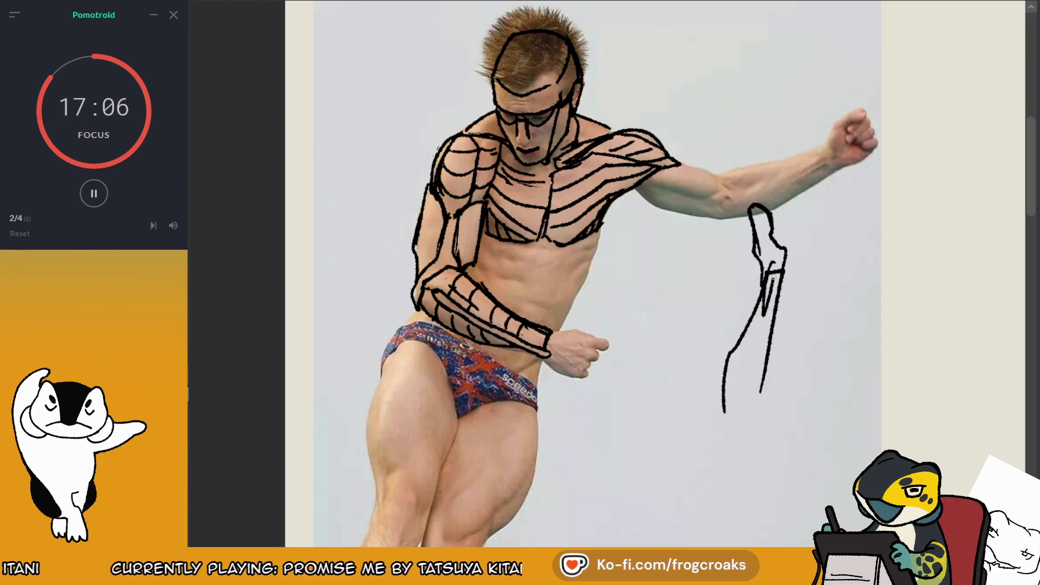
mouse_move(787, 273)
left_mouse_down()
mouse_move(771, 385)
mouse_move(803, 297)
left_mouse_up()
left_click_drag(786, 248, 781, 287)
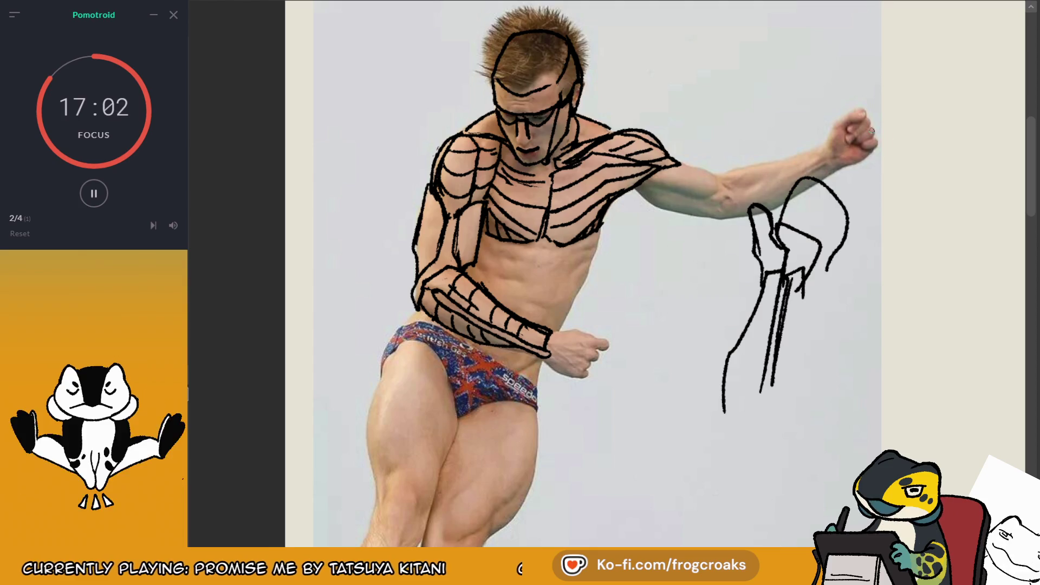
key("e")
mouse_move(802, 239)
left_mouse_down()
mouse_move(792, 271)
mouse_move(738, 290)
left_mouse_up()
left_click_drag(755, 222, 790, 399)
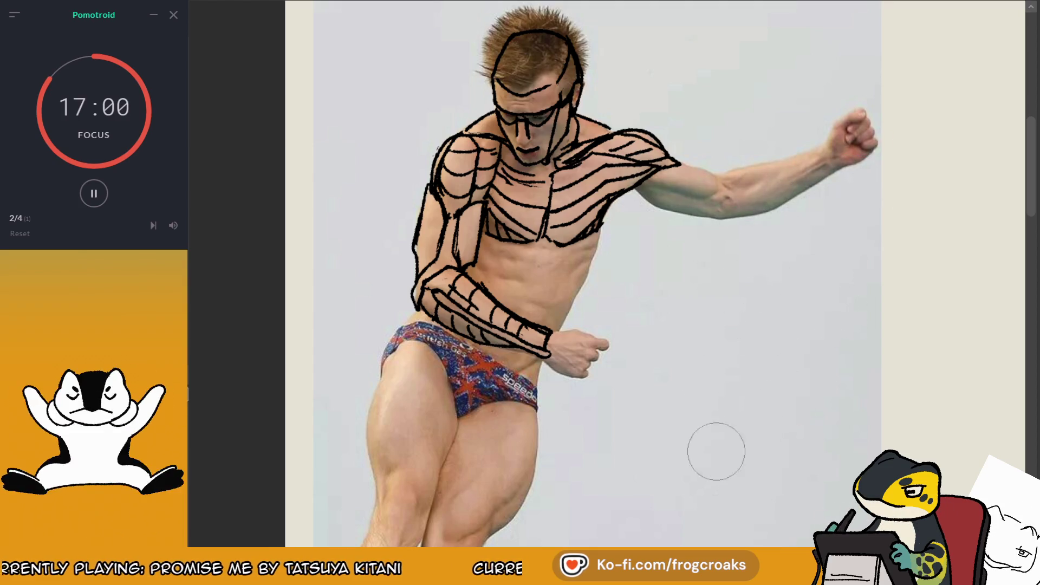
key("e")
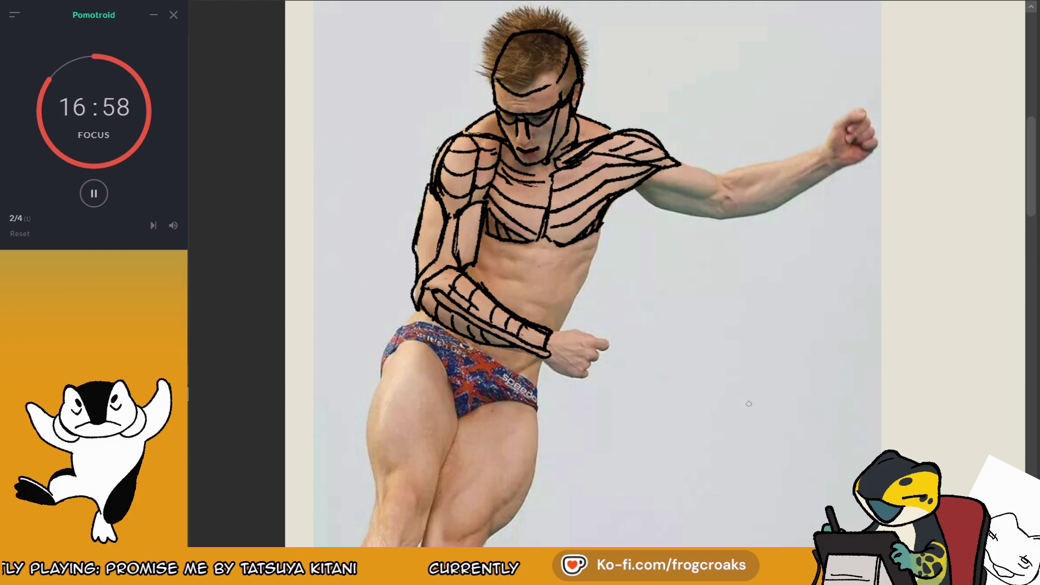
- Draw lines across the wrist, outline the fist and knuckles, and line the top of the raised upper arm
left_click_drag(547, 367, 559, 336)
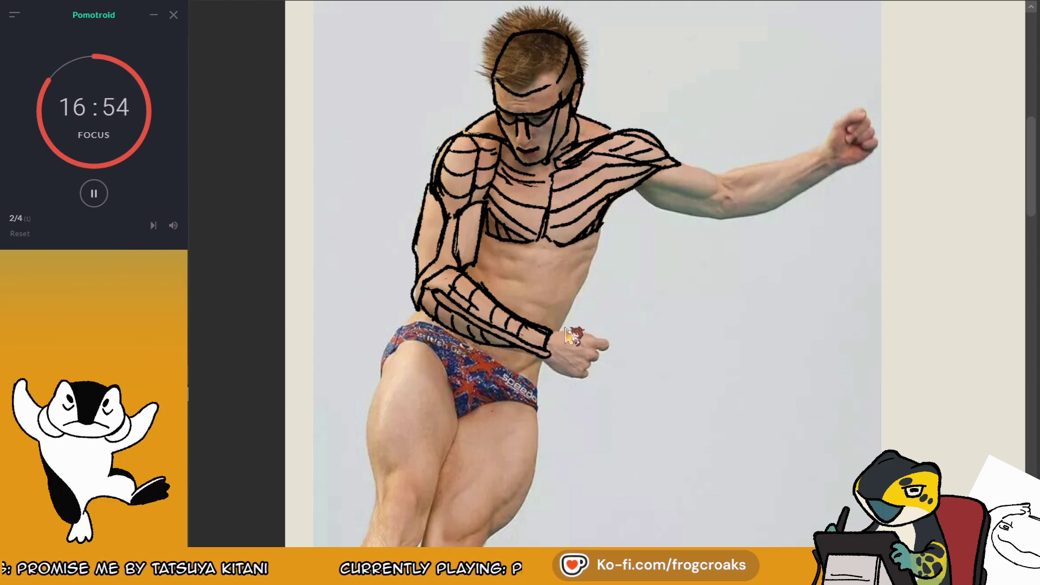
left_click_drag(552, 329, 584, 325)
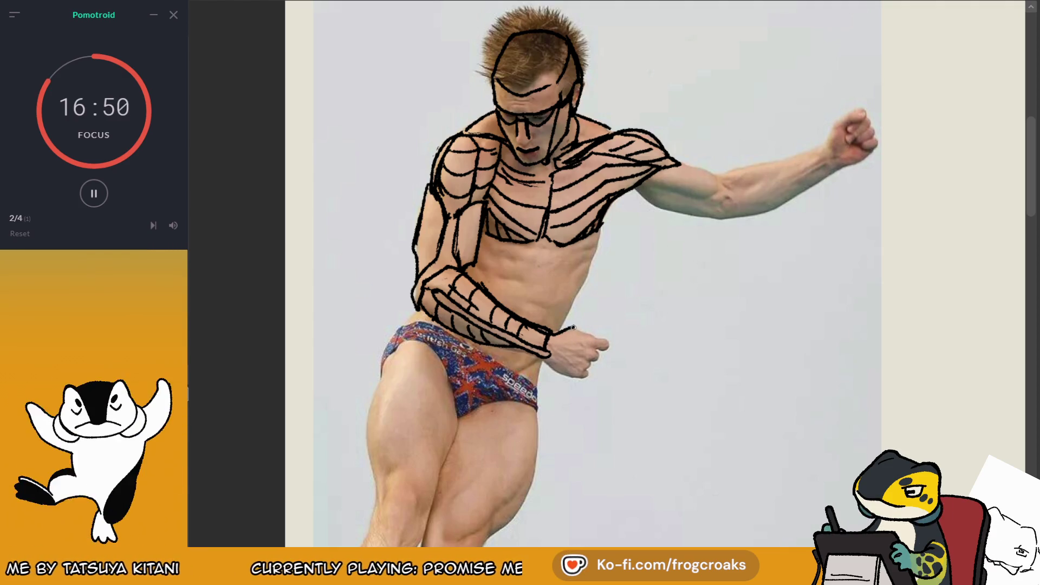
left_click_drag(573, 327, 577, 379)
left_click_drag(596, 344, 574, 386)
key("ctrl+z")
left_click_drag(600, 337, 610, 352)
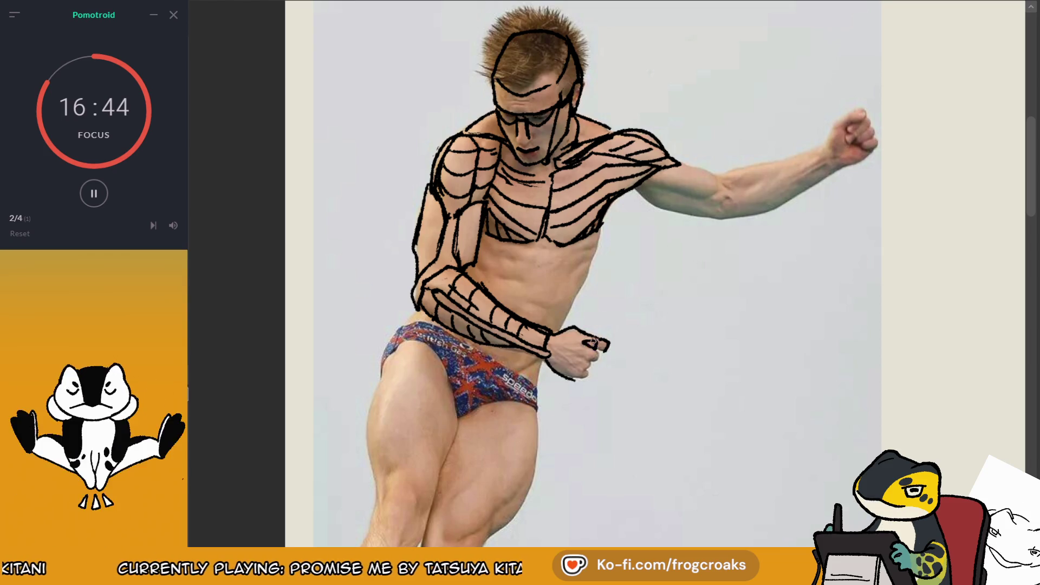
mouse_move(596, 341)
left_mouse_down()
mouse_move(591, 371)
mouse_move(596, 360)
left_mouse_up()
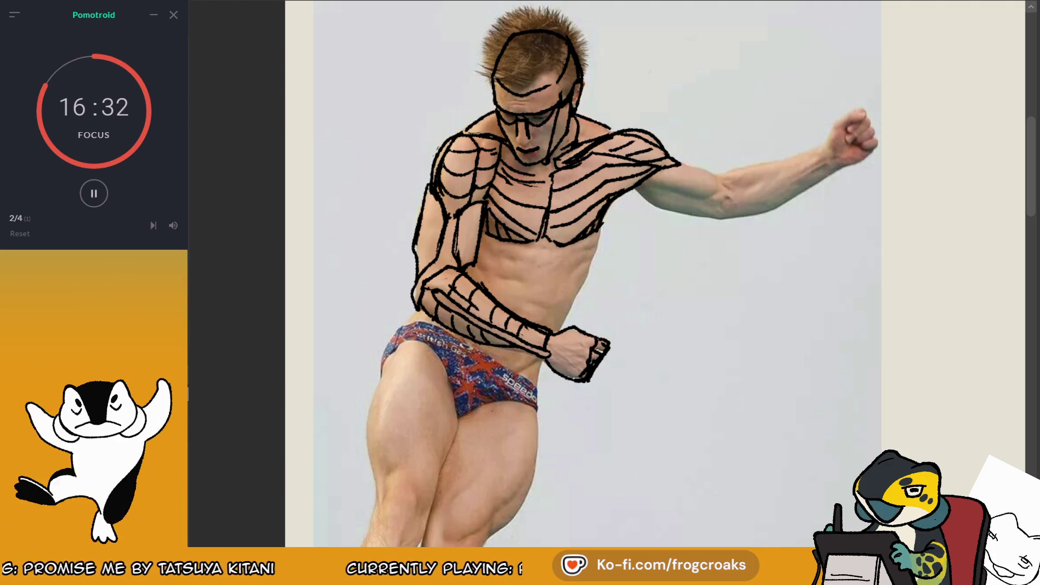
left_click_drag(676, 160, 705, 170)
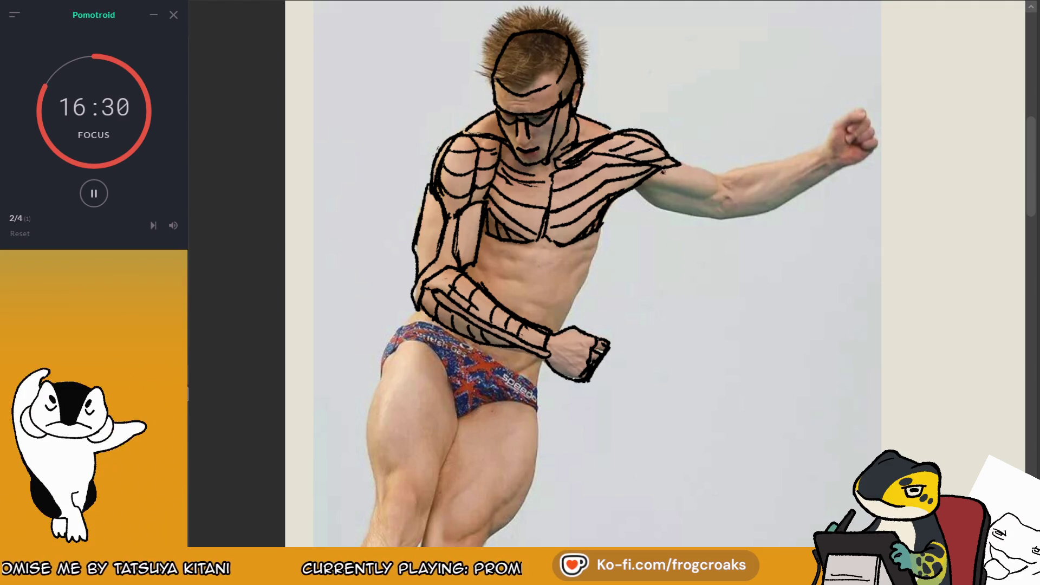
left_click_drag(675, 160, 719, 170)
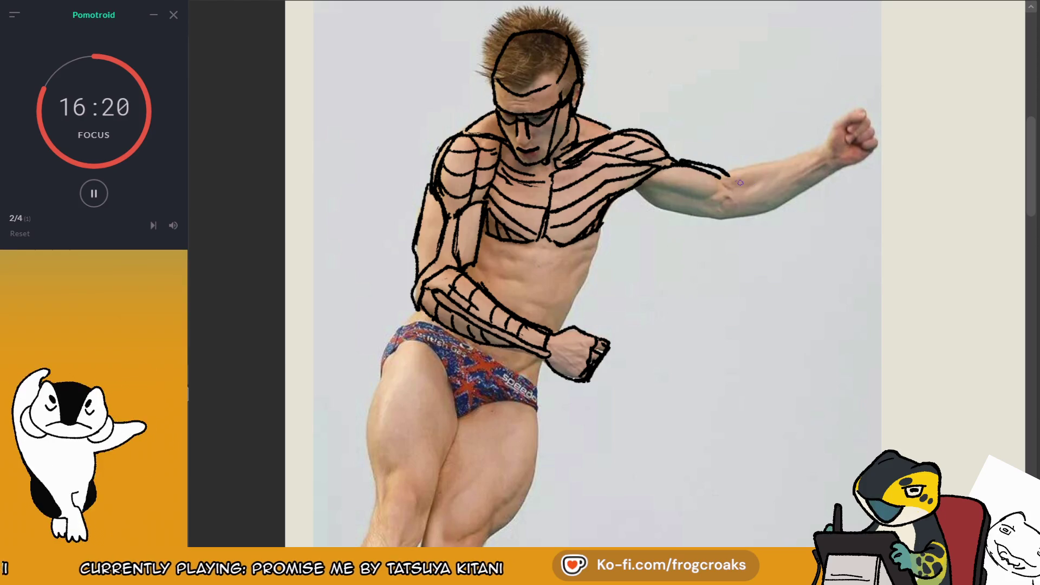
- Outline the underside of the raised upper arm from armpit to elbow and add an elbow mark
mouse_move(722, 178)
left_mouse_down()
mouse_move(661, 187)
mouse_move(702, 197)
mouse_move(719, 177)
left_mouse_up()
key("ctrl+z")
key("ctrl+z")
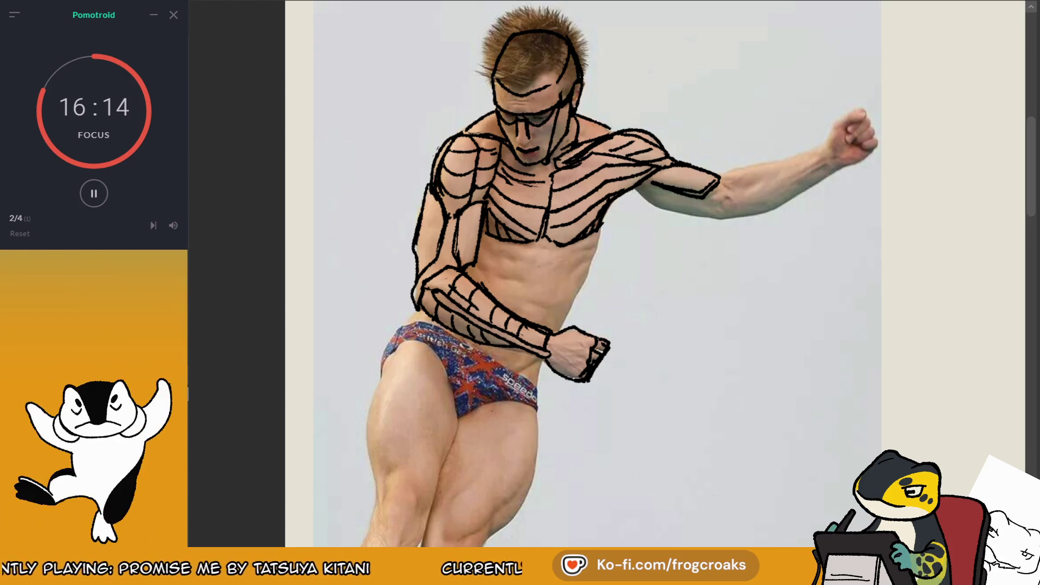
key("ctrl+z")
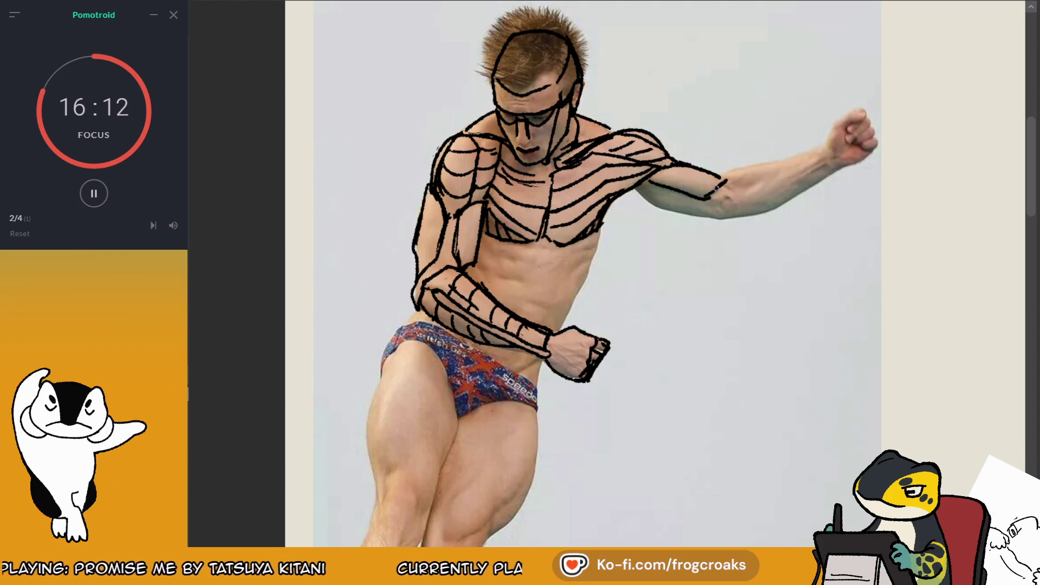
key("ctrl+z")
mouse_move(650, 182)
left_mouse_down()
mouse_move(708, 196)
mouse_move(666, 211)
left_mouse_up()
key("ctrl+z")
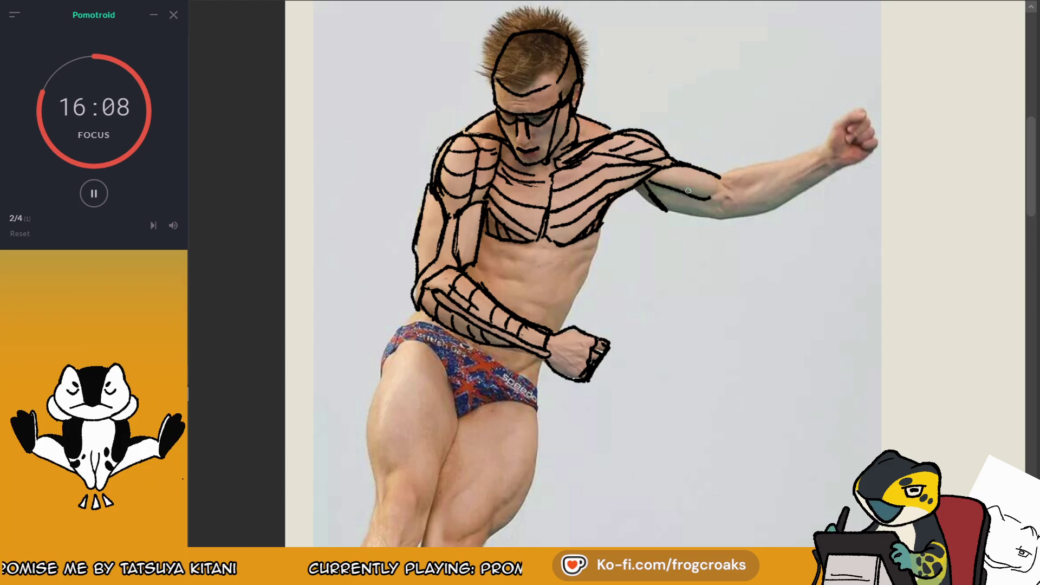
left_click_drag(688, 190, 733, 219)
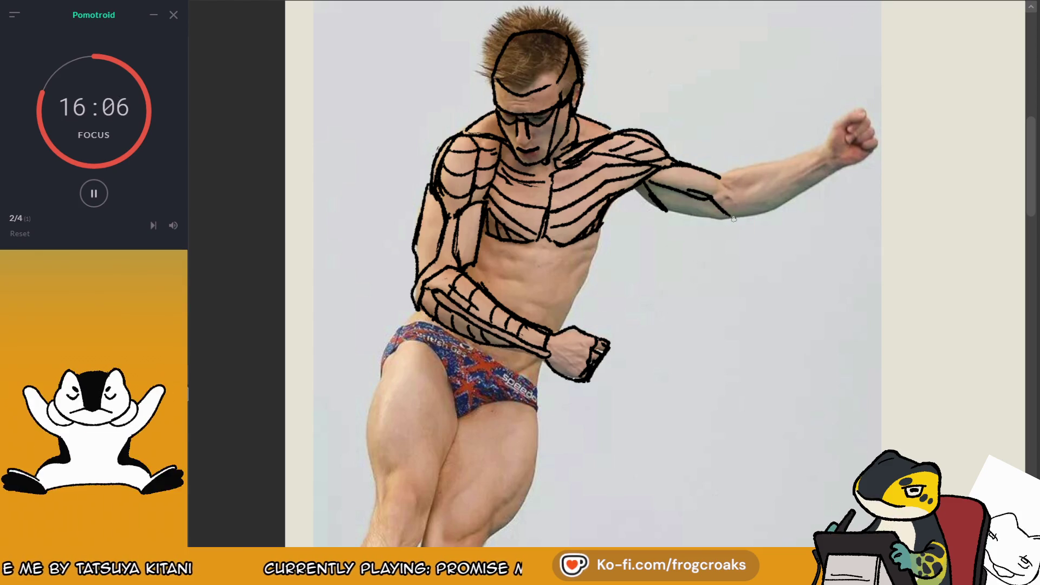
left_click_drag(667, 209, 730, 220)
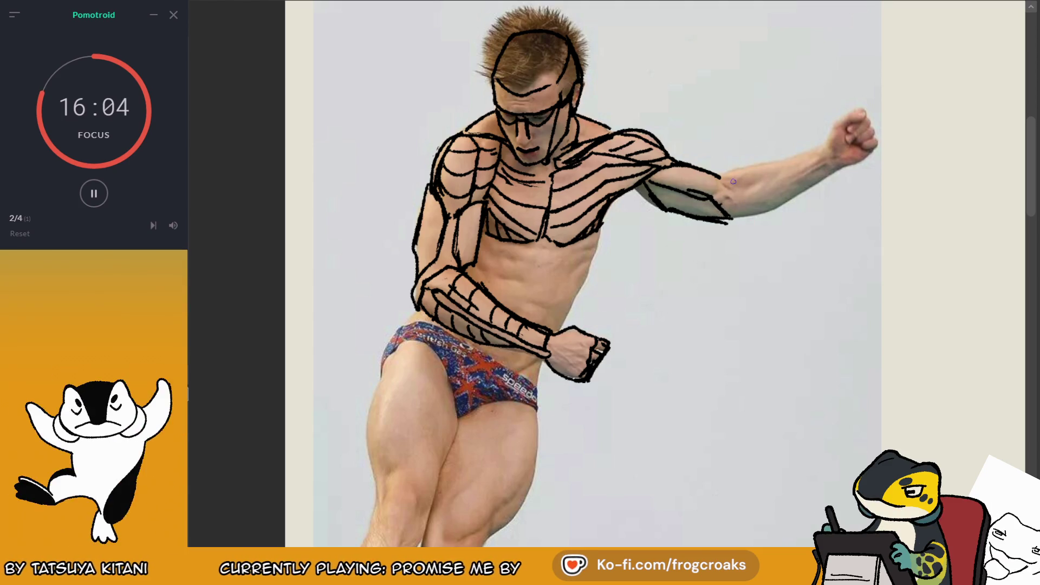
- Mirror the view and redraw the thick contour under the upper arm
key("m")
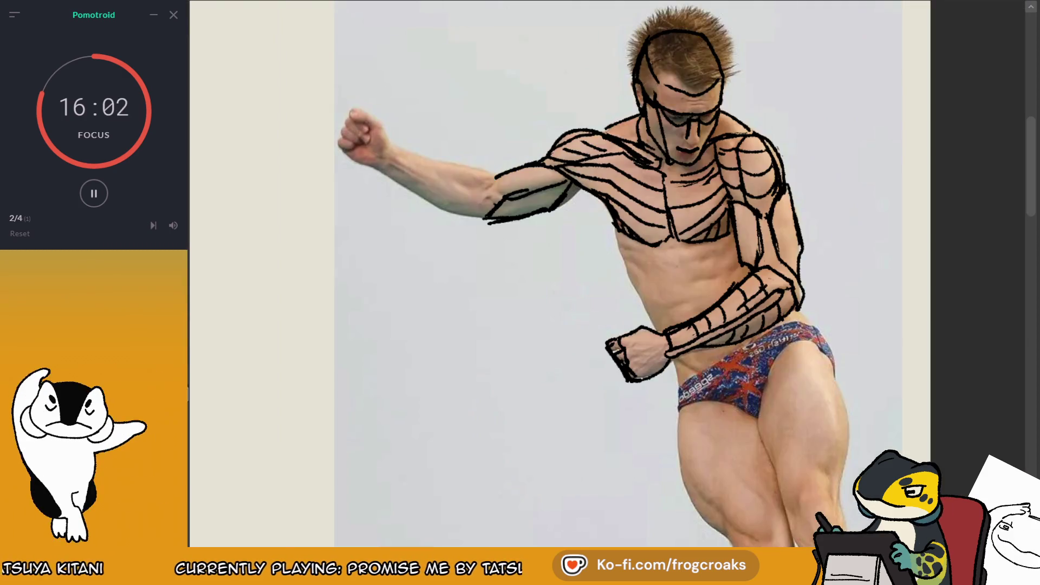
mouse_move(503, 216)
left_mouse_down()
mouse_move(545, 211)
mouse_move(494, 183)
left_mouse_up()
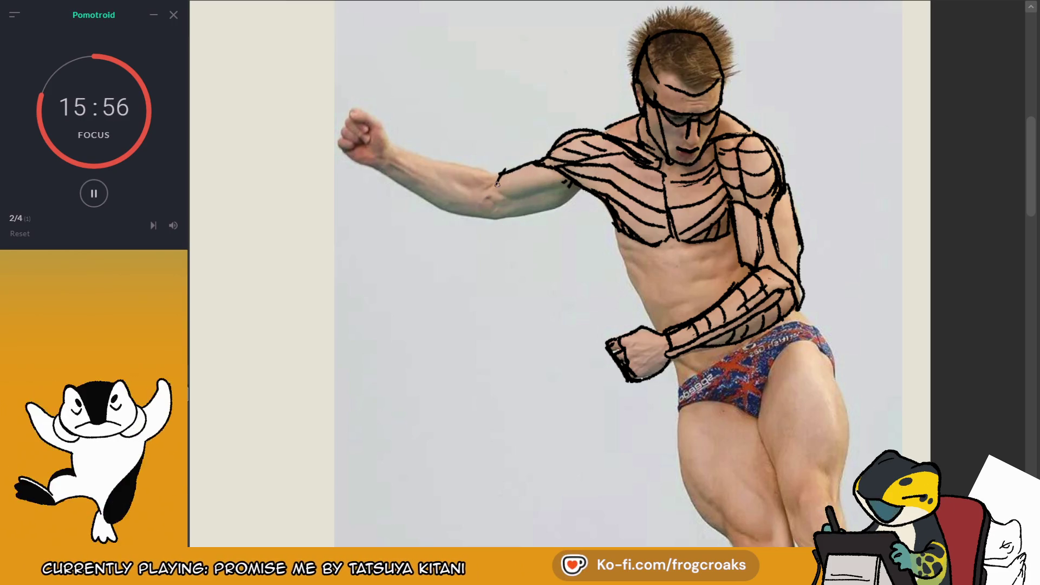
mouse_move(499, 174)
left_mouse_down()
mouse_move(562, 188)
mouse_move(517, 209)
left_mouse_up()
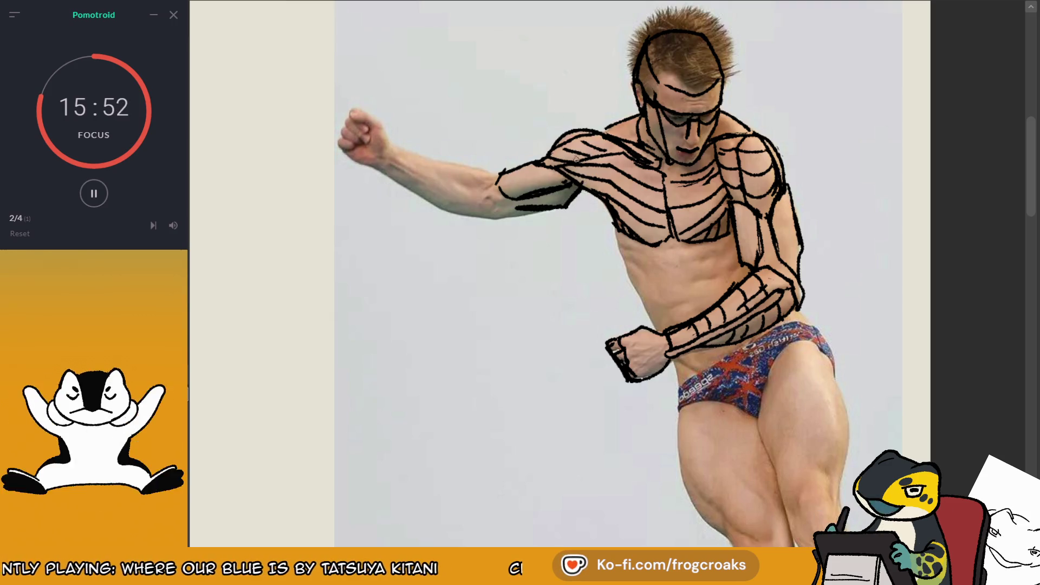
key("ctrl+z")
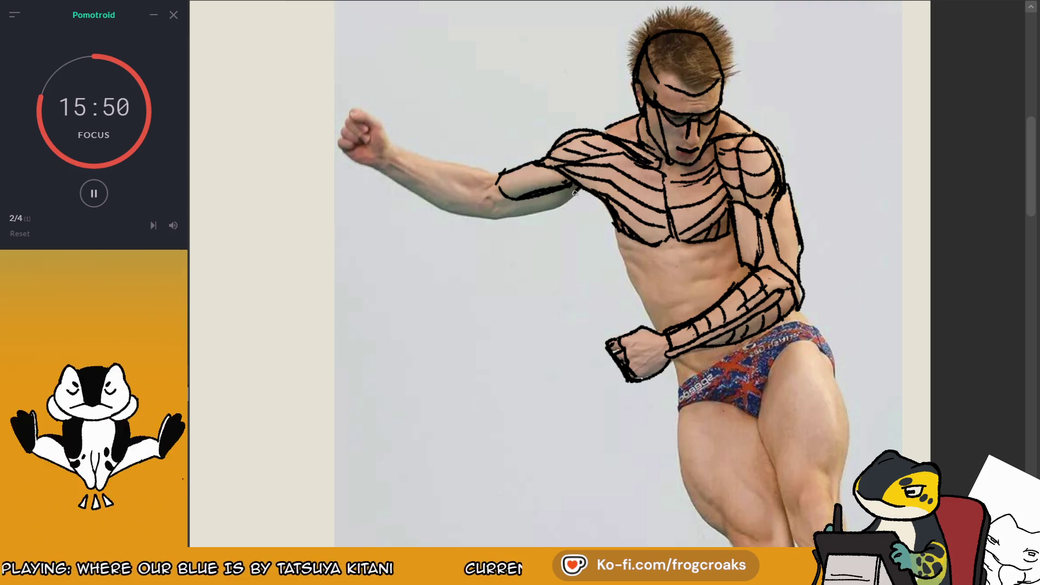
left_click_drag(575, 193, 497, 217)
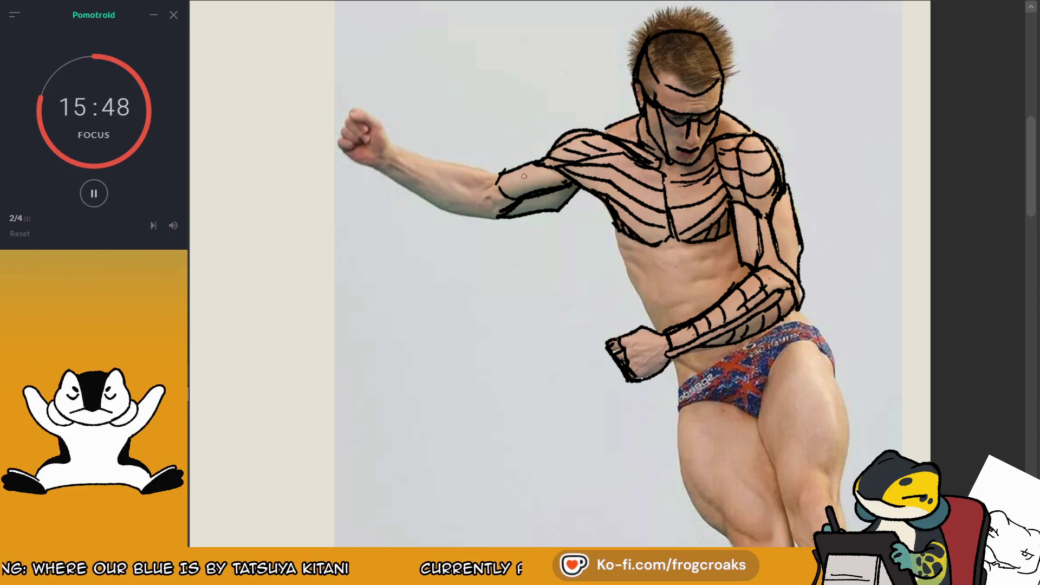
- Draw the line along the top of the forearm toward the elbow, redoing missed attempts
mouse_move(391, 147)
left_mouse_down()
mouse_move(461, 184)
mouse_move(490, 174)
left_mouse_up()
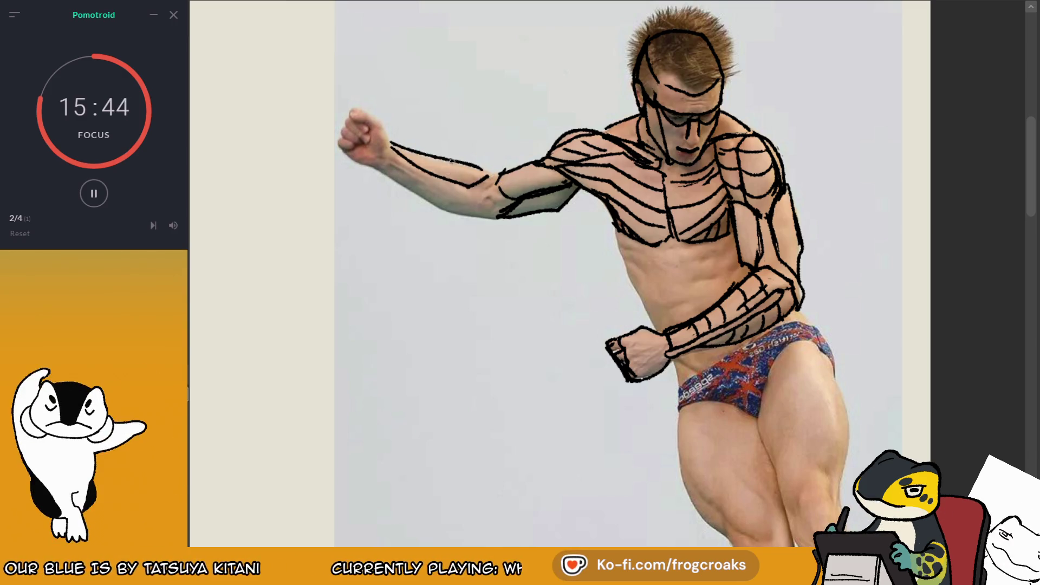
key("ctrl+z")
left_click_drag(394, 149, 486, 174)
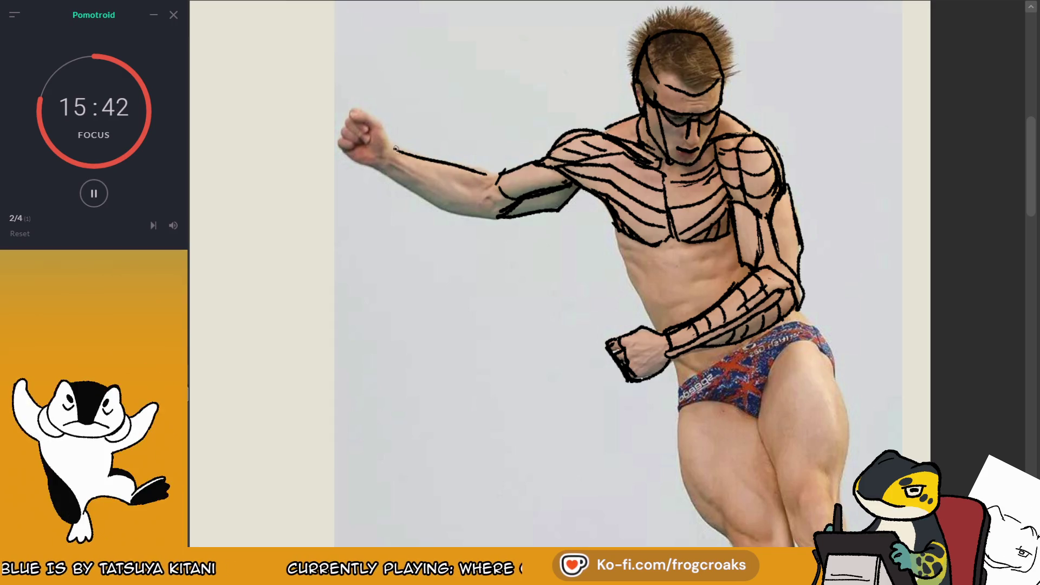
key("ctrl+z")
left_click_drag(394, 148, 421, 157)
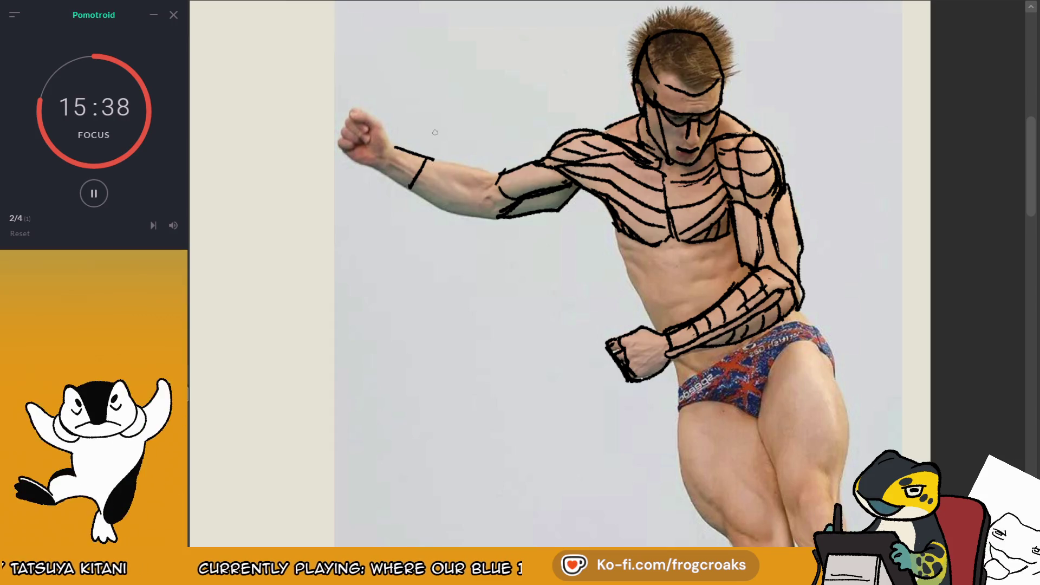
left_click_drag(450, 180, 497, 192)
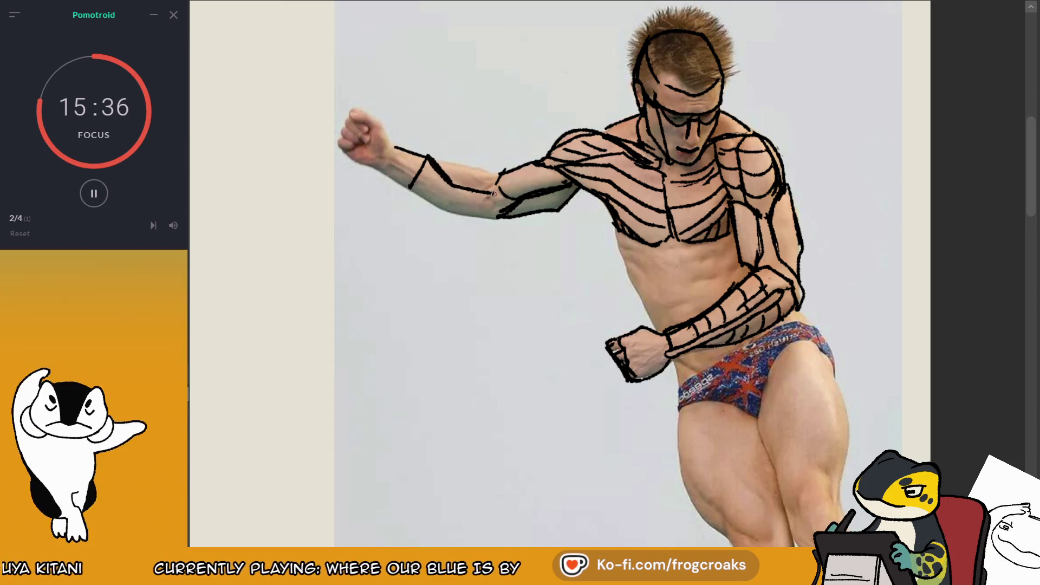
key("ctrl+z")
left_click_drag(429, 162, 503, 172)
- Add a forearm line, a short diagonal stroke near the elbow and a diagonal band across the forearm
left_click_drag(437, 163, 497, 182)
key("ctrl+z")
key("ctrl+z")
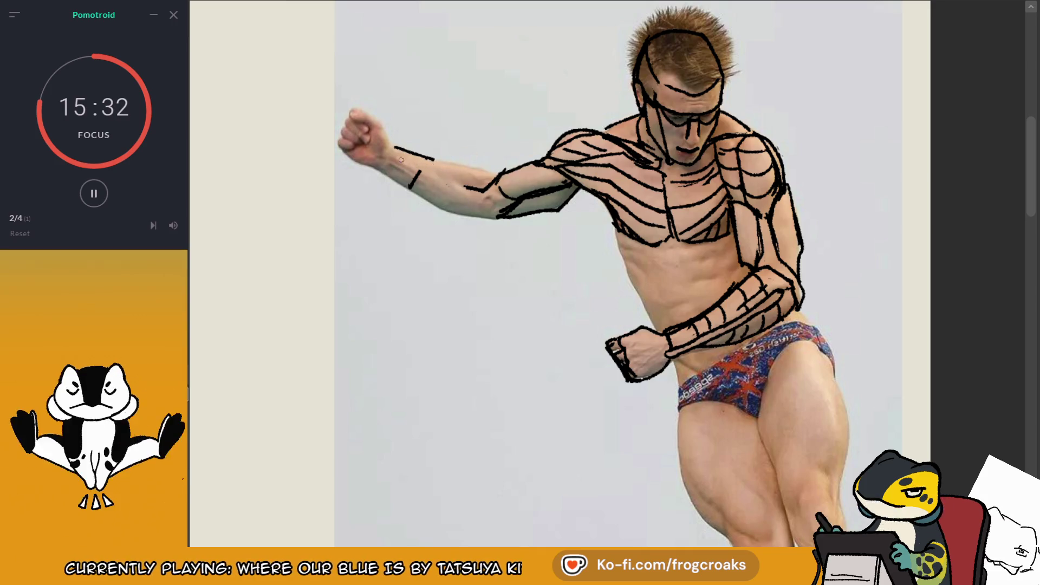
mouse_move(425, 166)
left_mouse_down()
mouse_move(470, 187)
mouse_move(498, 169)
left_mouse_up()
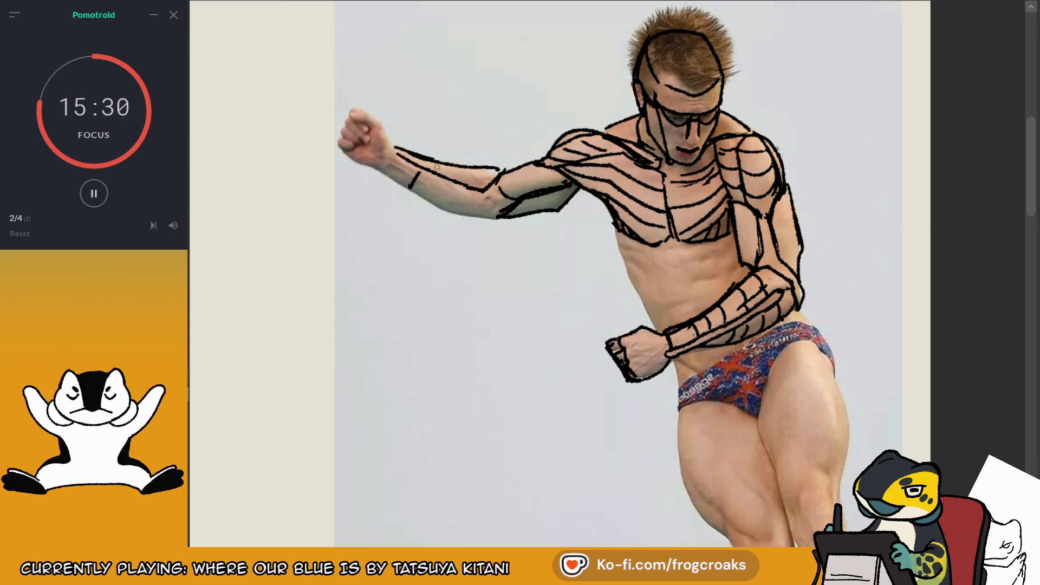
left_click_drag(379, 167, 409, 188)
key("ctrl+z")
key("ctrl+z")
left_click_drag(481, 190, 502, 165)
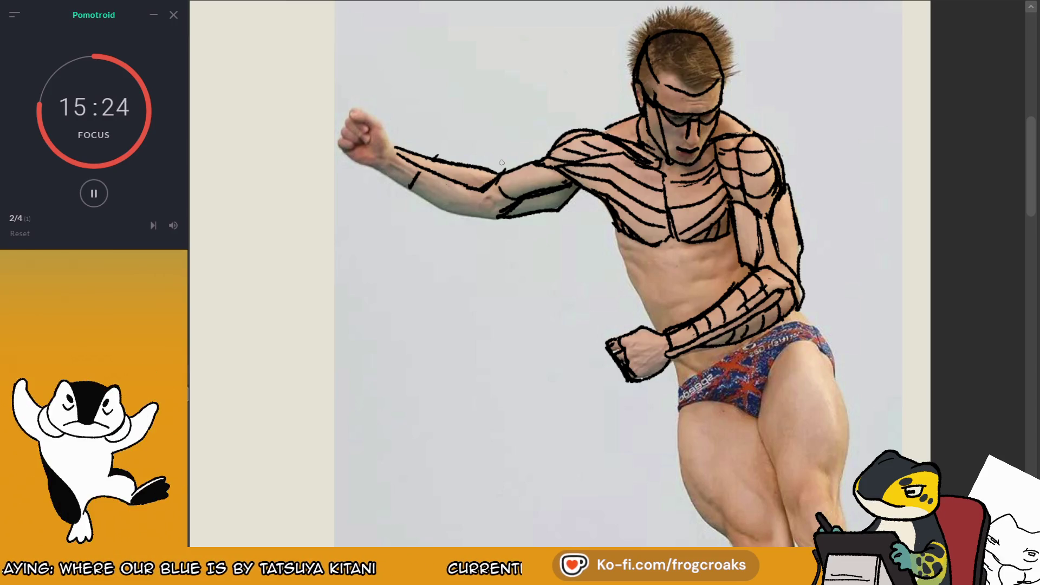
left_click_drag(433, 158, 409, 187)
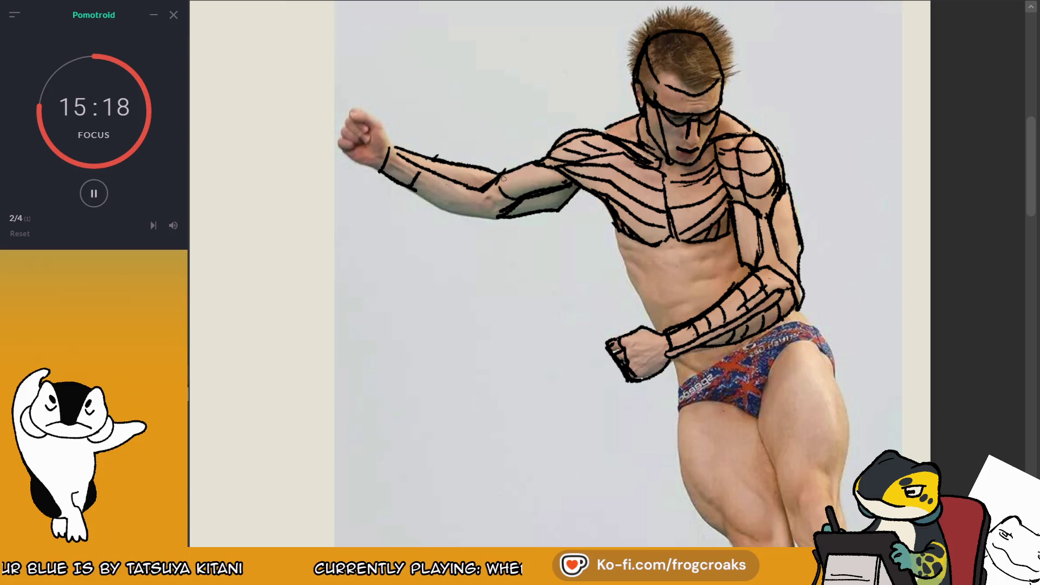
- Rotate the canvas to add elbow strokes, then reset it upright and check it mirrored
mouse_move(514, 187)
left_mouse_down()
mouse_move(623, 227)
mouse_move(488, 336)
left_mouse_up()
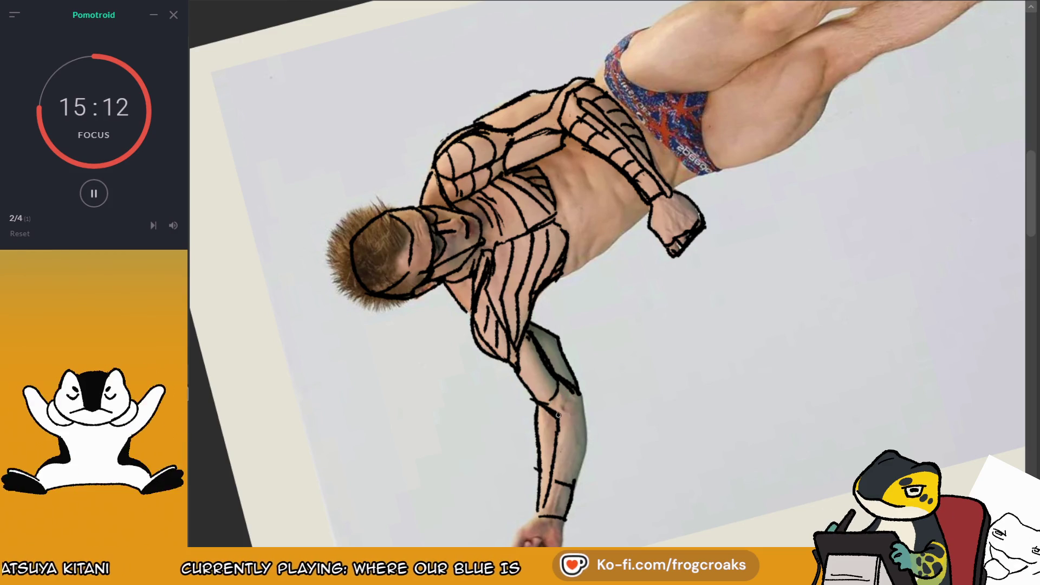
left_click_drag(566, 395, 584, 404)
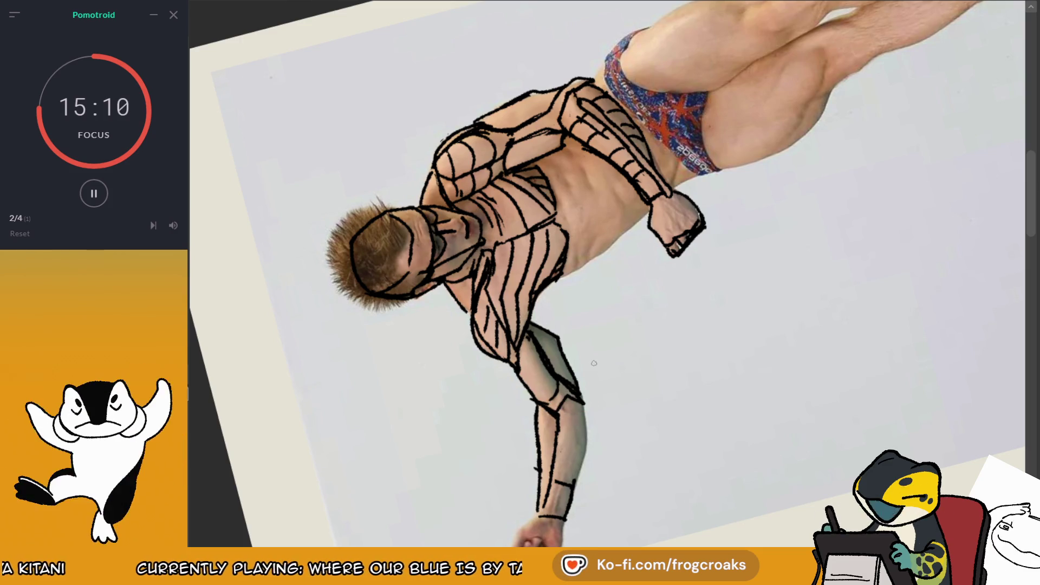
key("5")
key("m")
key("m")
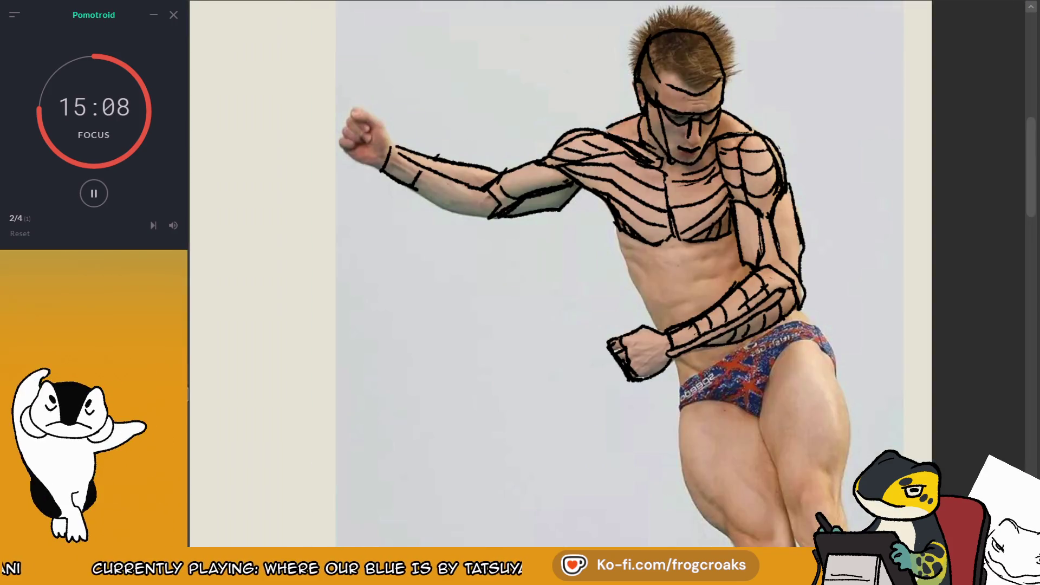
mouse_move(503, 195)
left_mouse_down()
mouse_move(489, 217)
mouse_move(491, 187)
mouse_move(485, 193)
left_mouse_up()
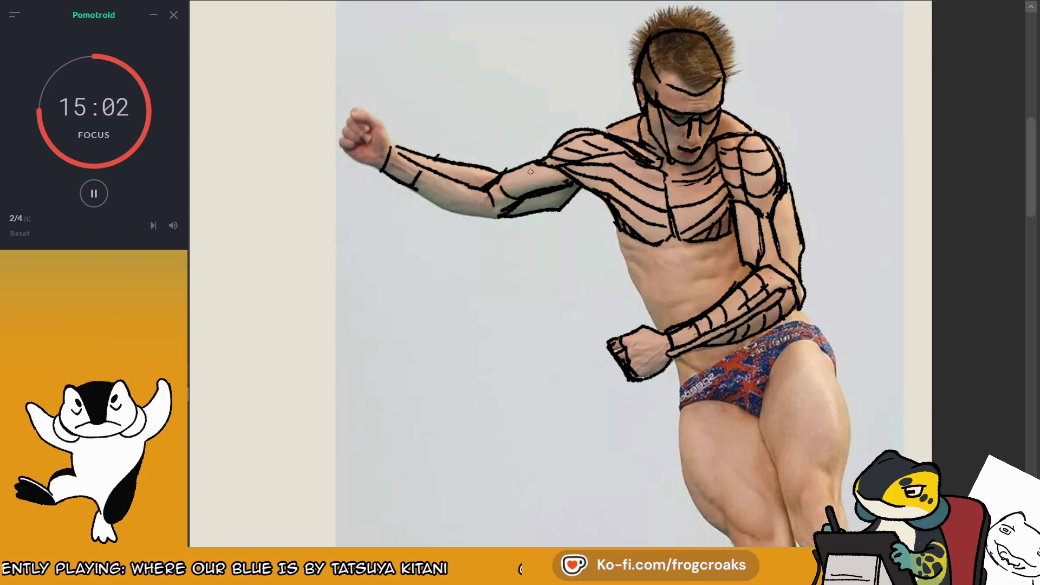
key("ctrl+z")
mouse_move(499, 169)
left_mouse_down()
mouse_move(511, 196)
mouse_move(485, 216)
left_mouse_up()
key("ctrl+z")
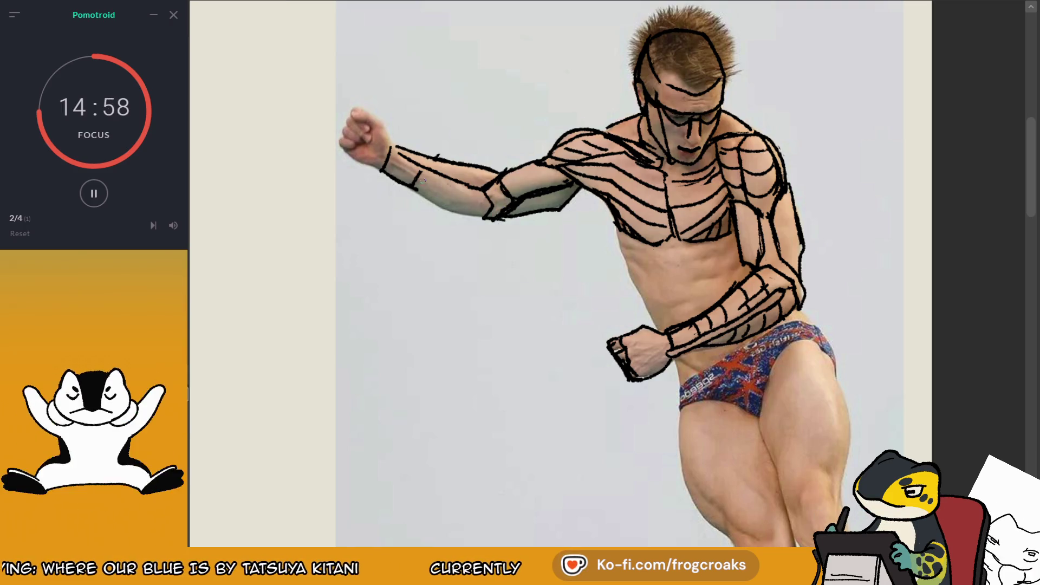
- Draw the lower forearm line, darken the wrist line and add a short forearm stroke
left_click_drag(413, 186, 452, 214)
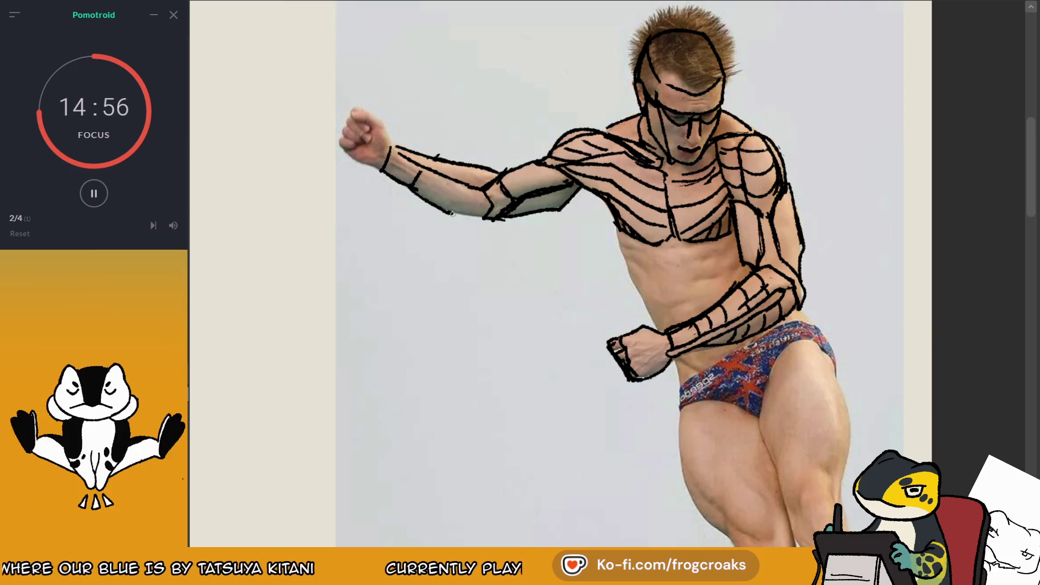
key("ctrl+z")
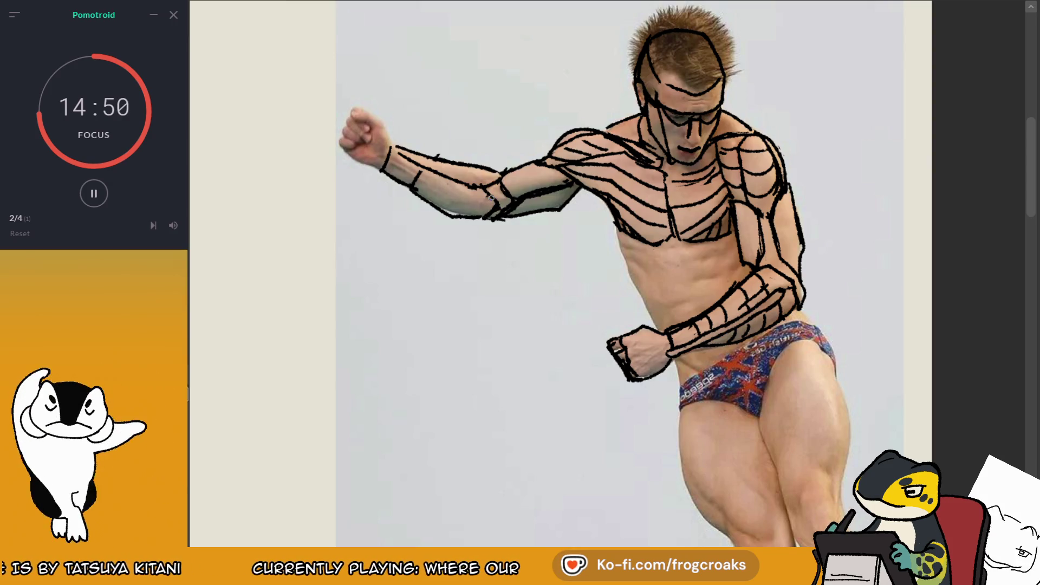
left_click_drag(395, 144, 386, 173)
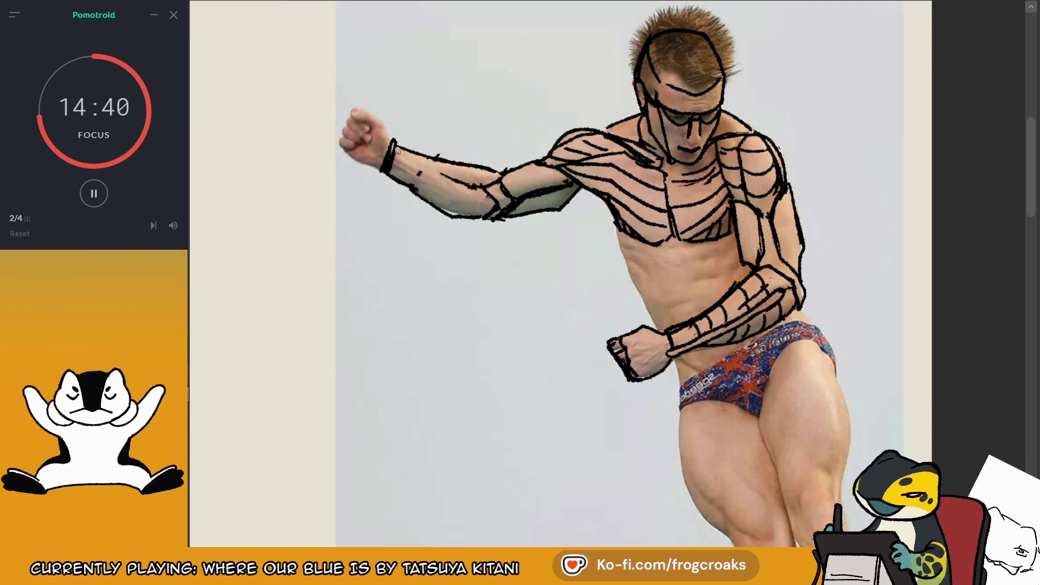
left_click_drag(435, 170, 451, 178)
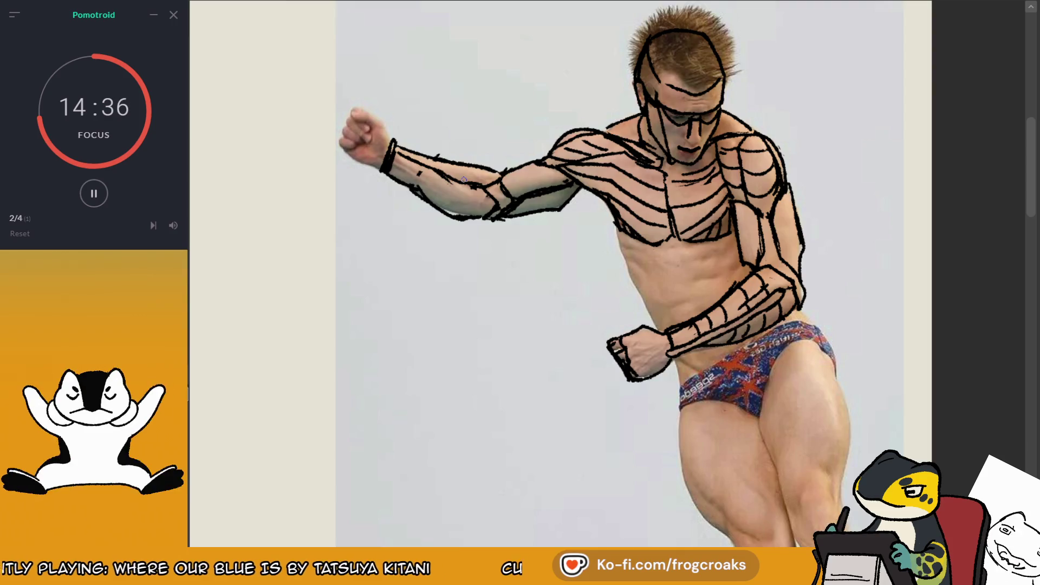
- Return to an unmirrored full view and try a centre line from collarbone down the abdomen
key("2")
key("m")
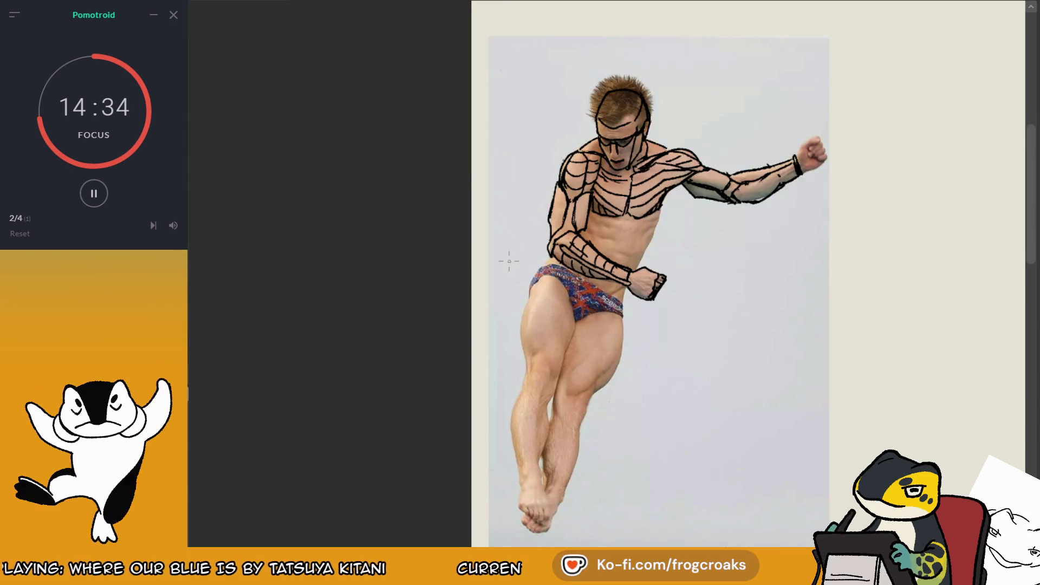
scroll(915, 109, "up", 3)
scroll(916, 109, "down", 3)
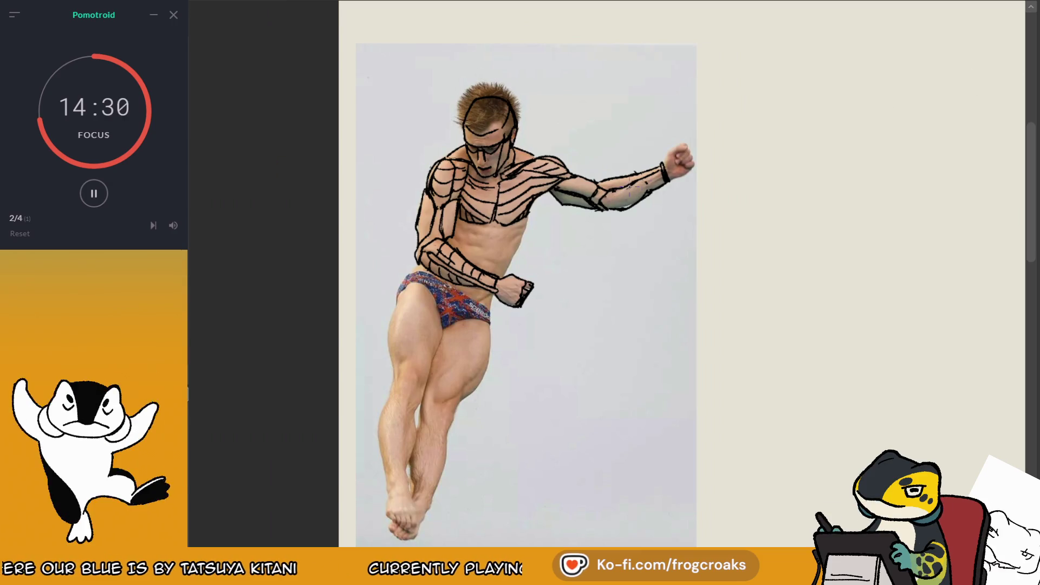
scroll(346, 307, "up", 5)
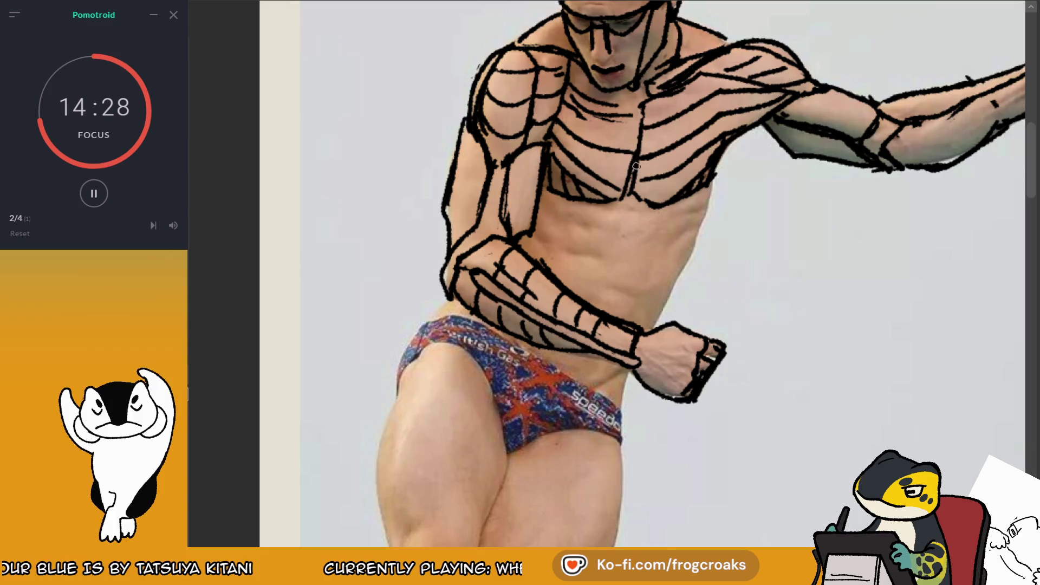
left_click_drag(643, 130, 601, 292)
key("ctrl+z")
left_click_drag(647, 102, 599, 291)
key("ctrl+z")
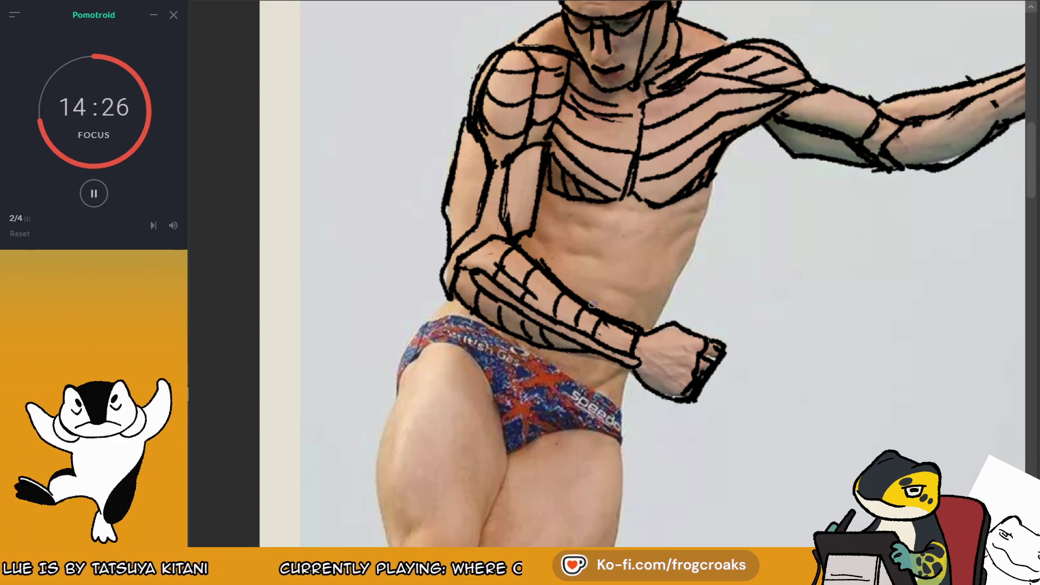
left_click_drag(644, 104, 600, 293)
key("ctrl+z")
key("ctrl+z")
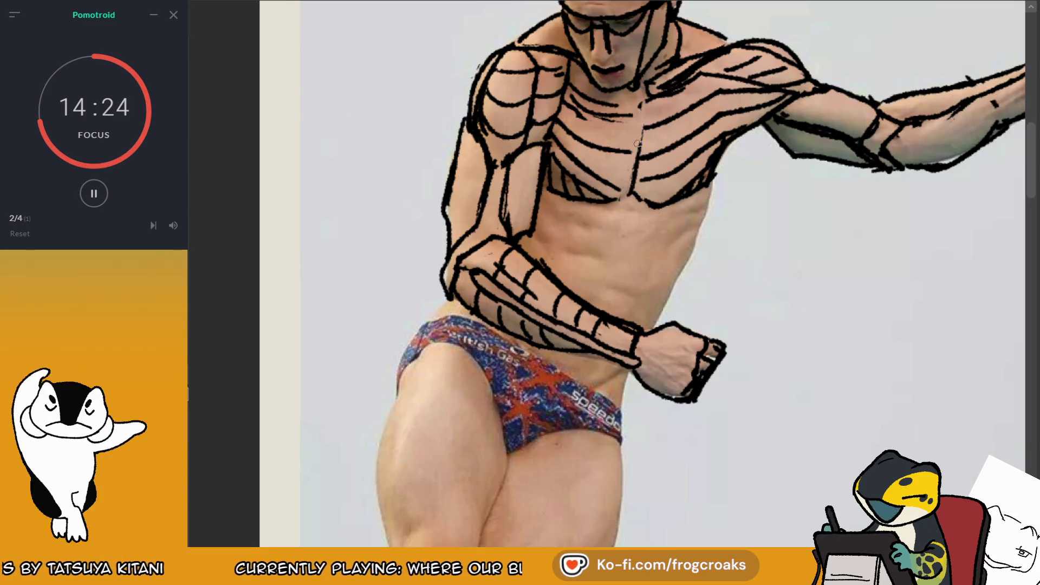
- Draw the sternum line up to the collarbone and a centre line down the abdomen
mouse_move(629, 197)
left_mouse_down()
mouse_move(636, 103)
mouse_move(626, 194)
left_mouse_up()
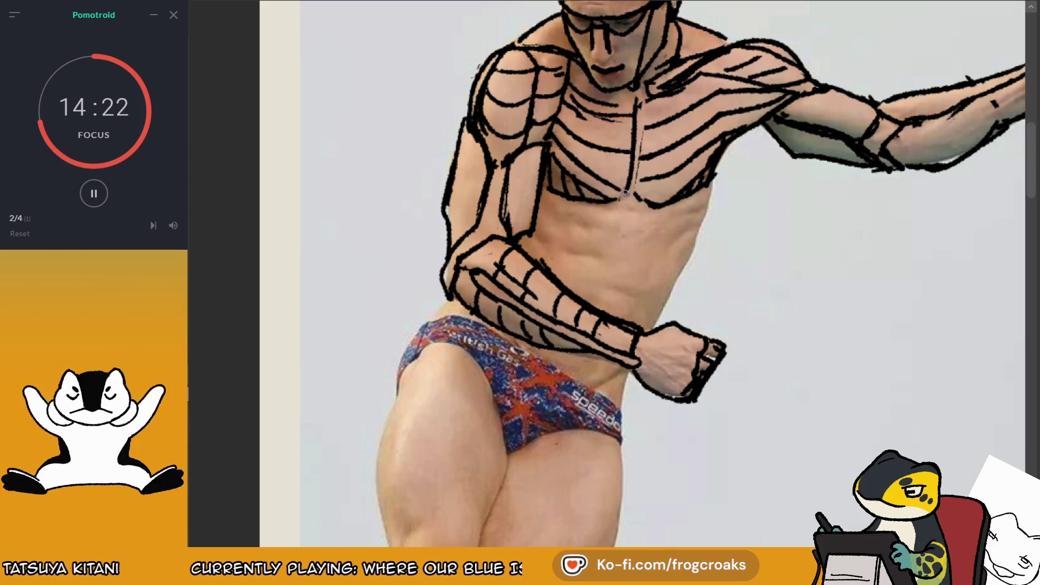
left_click_drag(643, 137, 643, 103)
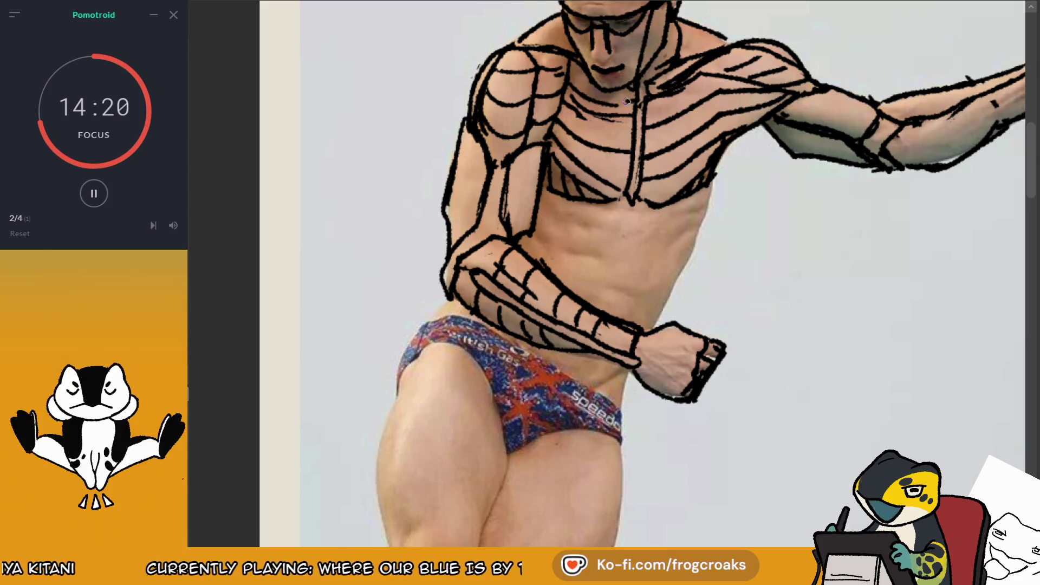
mouse_move(631, 200)
left_mouse_down()
mouse_move(602, 290)
mouse_move(627, 201)
left_mouse_up()
key("ctrl+z")
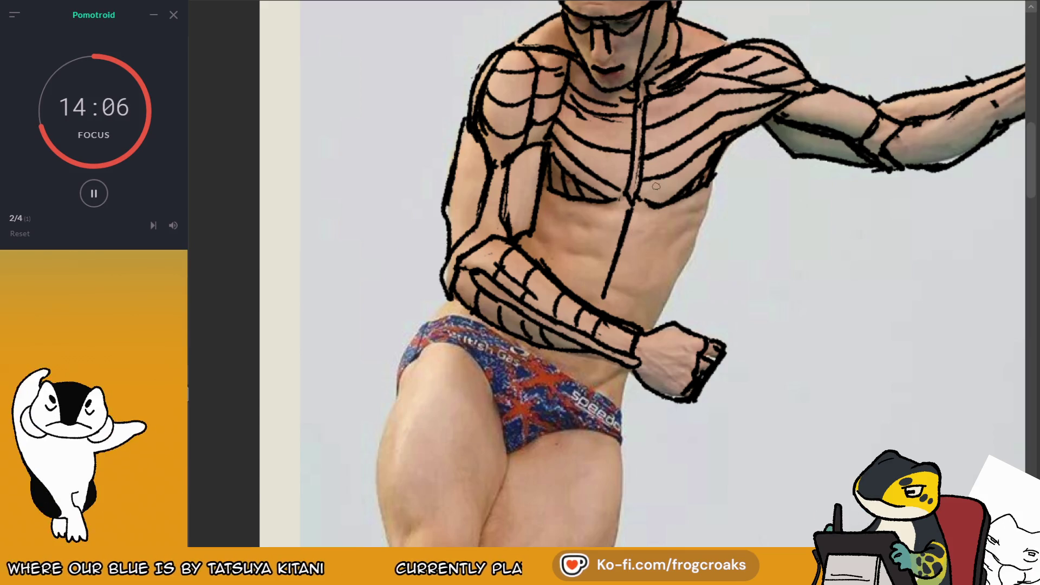
left_click_drag(574, 199, 581, 268)
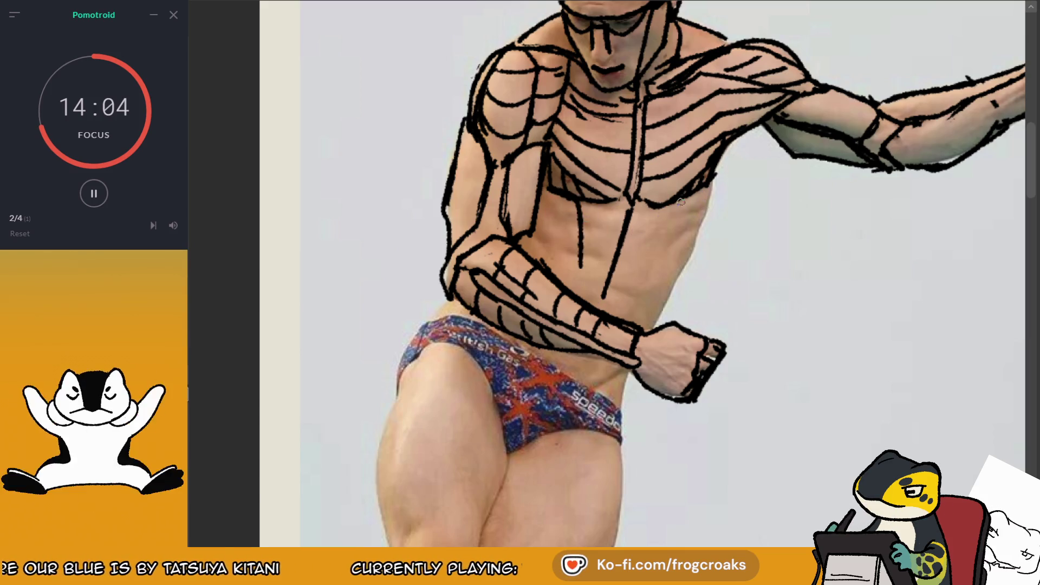
key("ctrl+z")
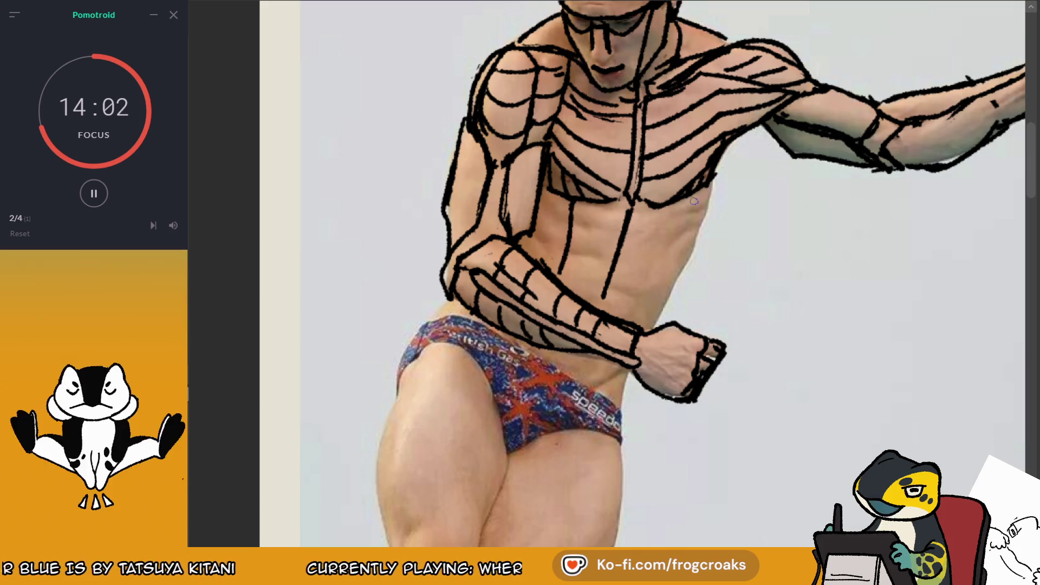
- Draw the contour along the abdomen's right side, retrying until it fits
left_click_drag(694, 201, 637, 312)
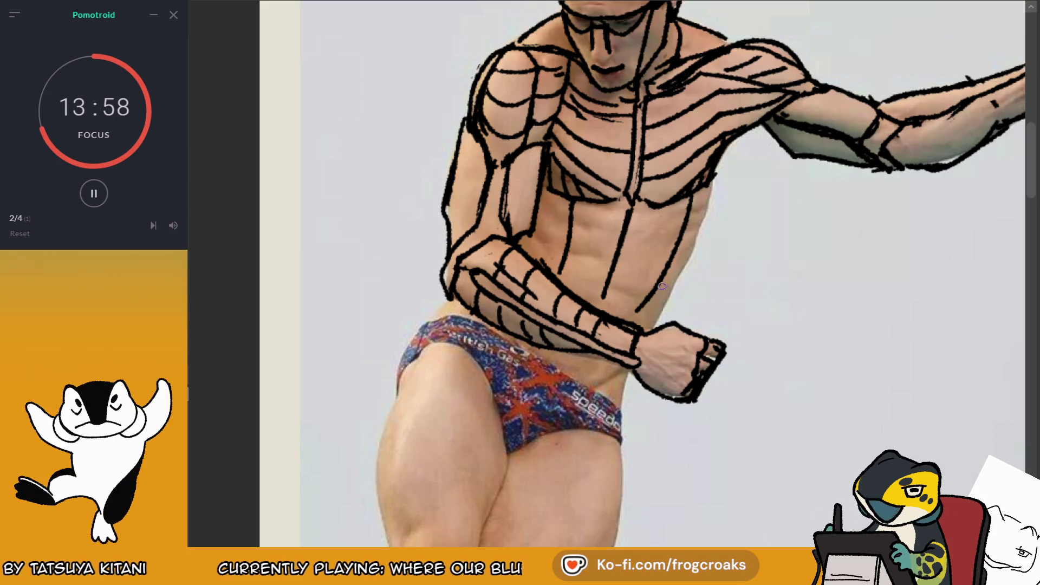
key("ctrl+z")
left_click_drag(694, 205, 638, 324)
key("ctrl+z")
left_click_drag(695, 195, 643, 303)
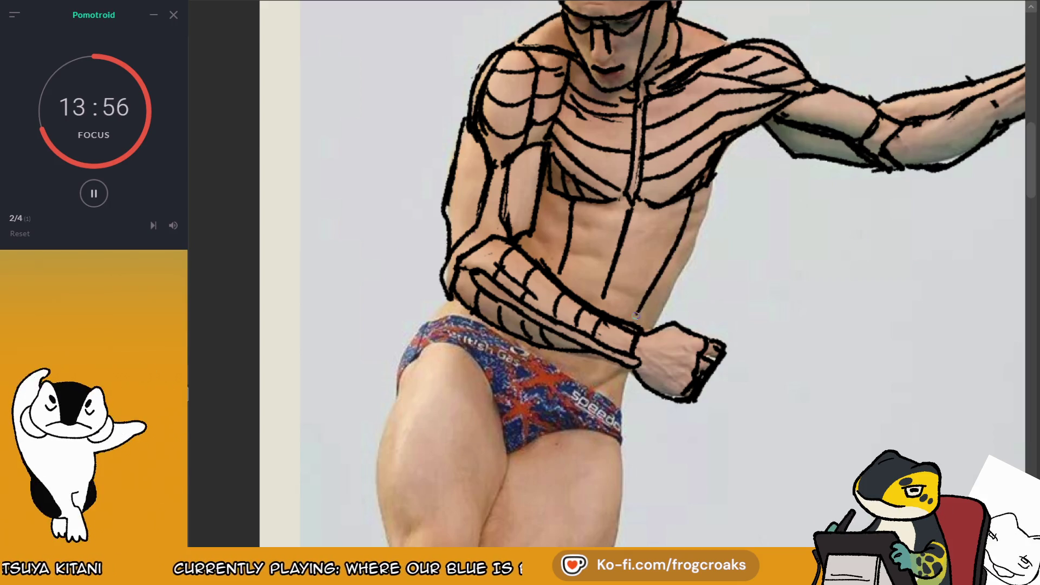
key("ctrl+z")
key("ctrl+z")
left_click_drag(686, 198, 656, 269)
key("ctrl+z")
left_click_drag(684, 222, 631, 324)
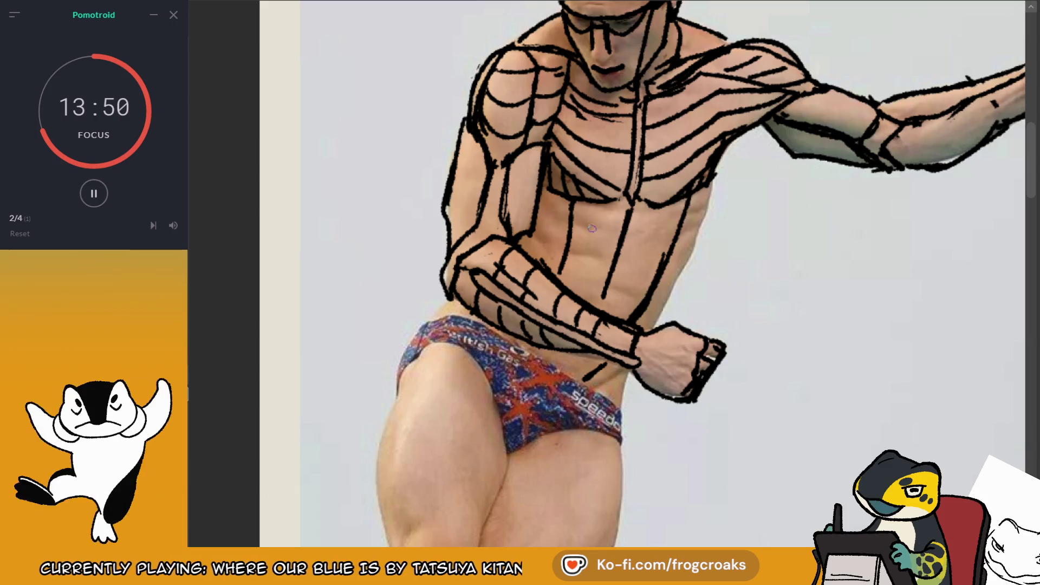
- Add a line across the abdomen, compare against the photo, and trace the torso's right edge
mouse_move(572, 224)
left_mouse_down()
mouse_move(622, 215)
mouse_move(660, 236)
left_mouse_up()
key("ctrl+z")
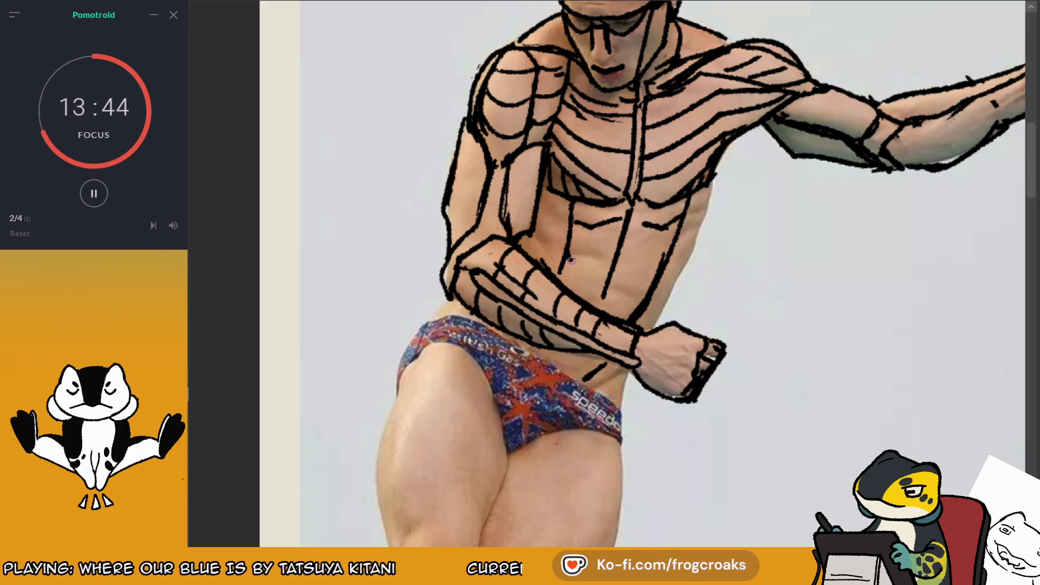
mouse_move(566, 260)
left_mouse_down()
mouse_move(613, 250)
mouse_move(653, 276)
left_mouse_up()
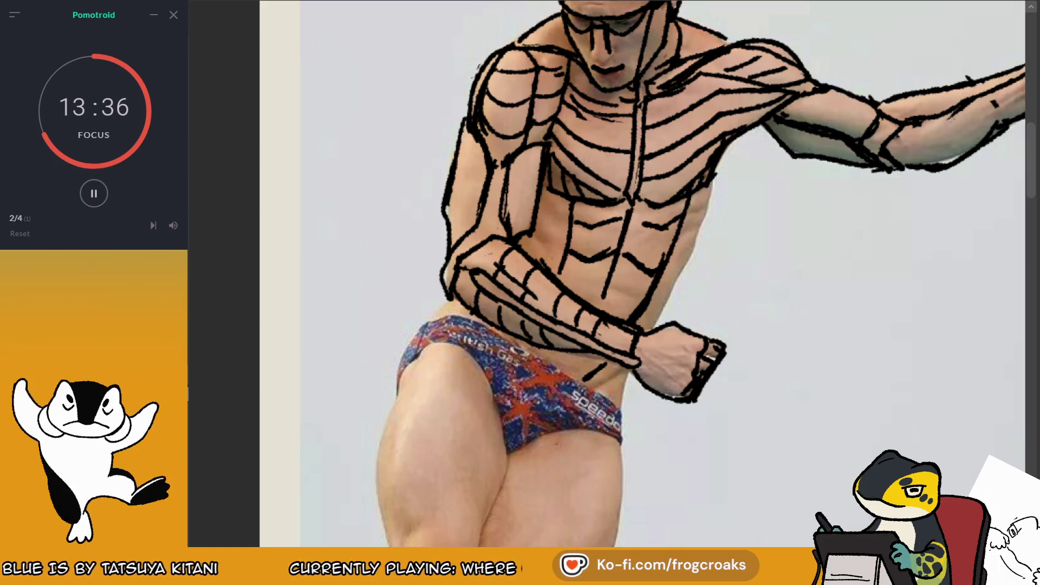
key("Delete")
key("ctrl+z")
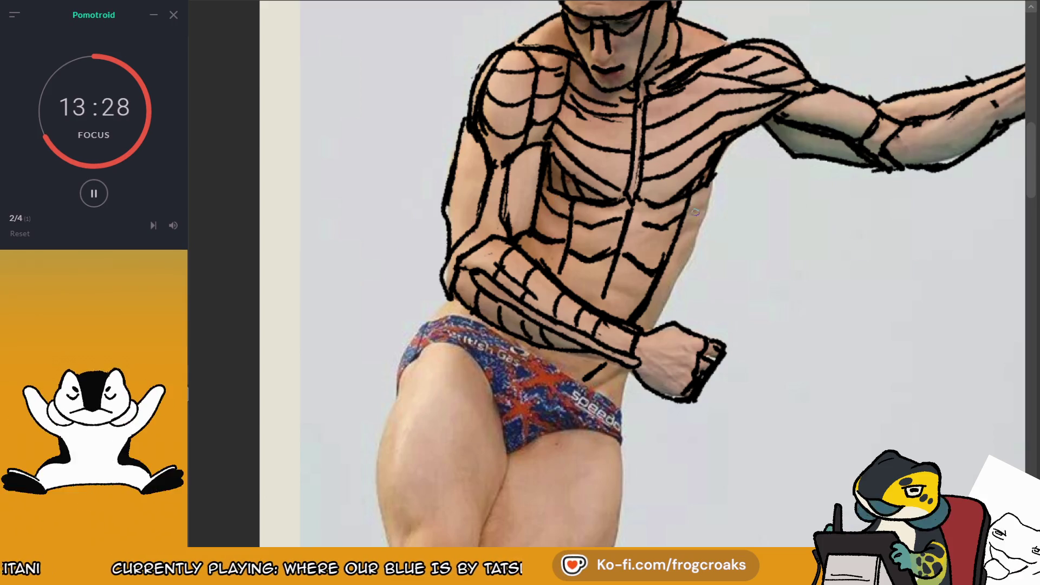
mouse_move(687, 215)
left_mouse_down()
mouse_move(707, 200)
mouse_move(681, 235)
left_mouse_up()
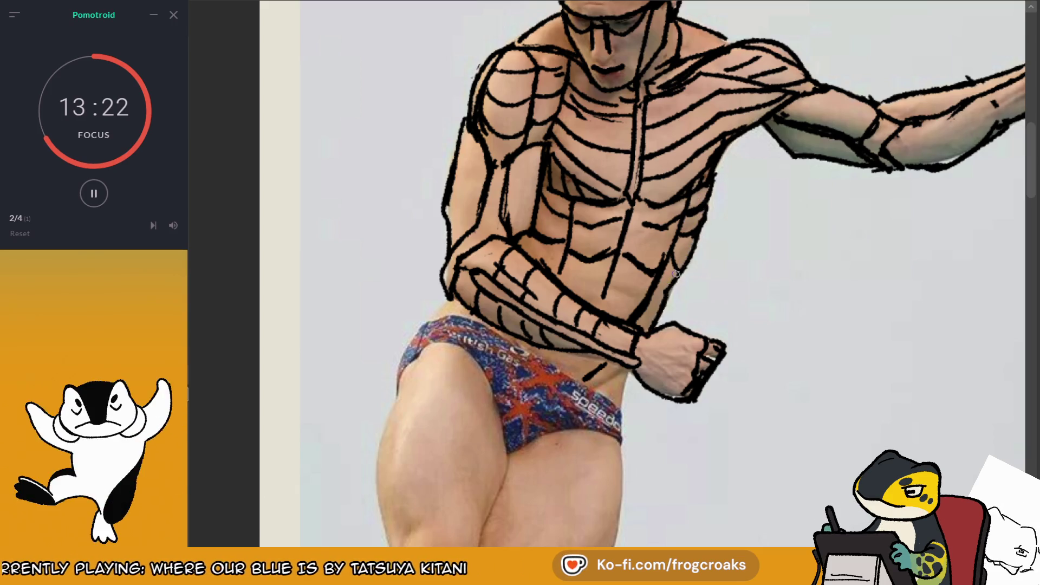
left_click_drag(699, 230, 668, 297)
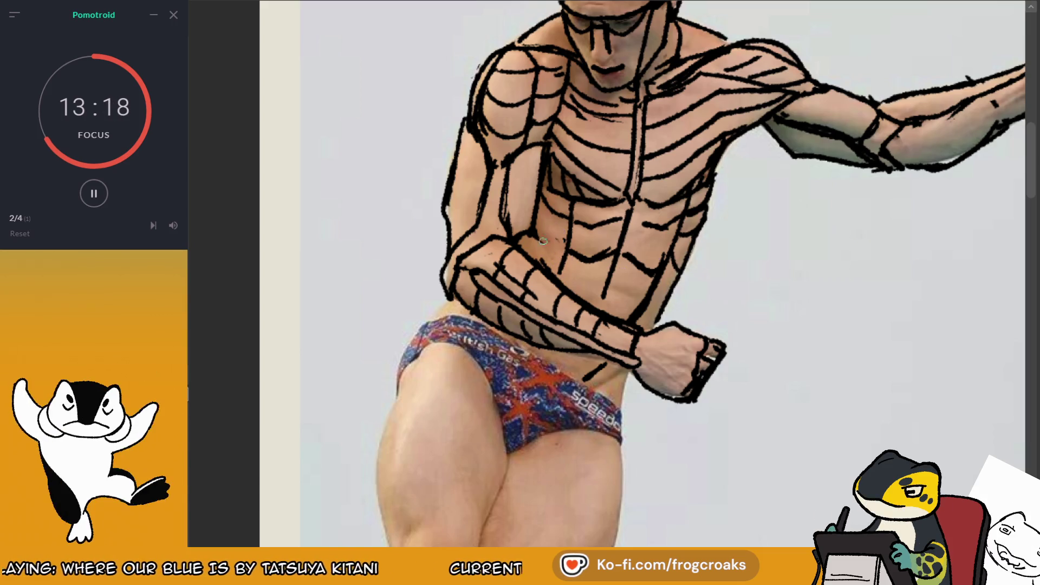
- Trace the swim brief's waistband, V-shaped lines over the brief, and its left edge
scroll(574, 211, "down", 4)
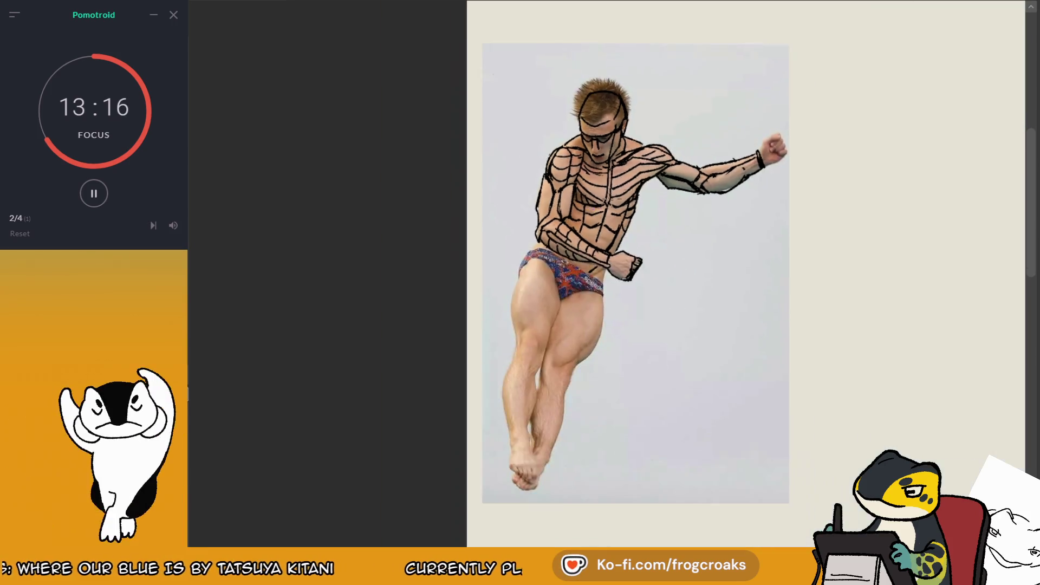
scroll(563, 173, "up", 2)
scroll(561, 161, "up", 2)
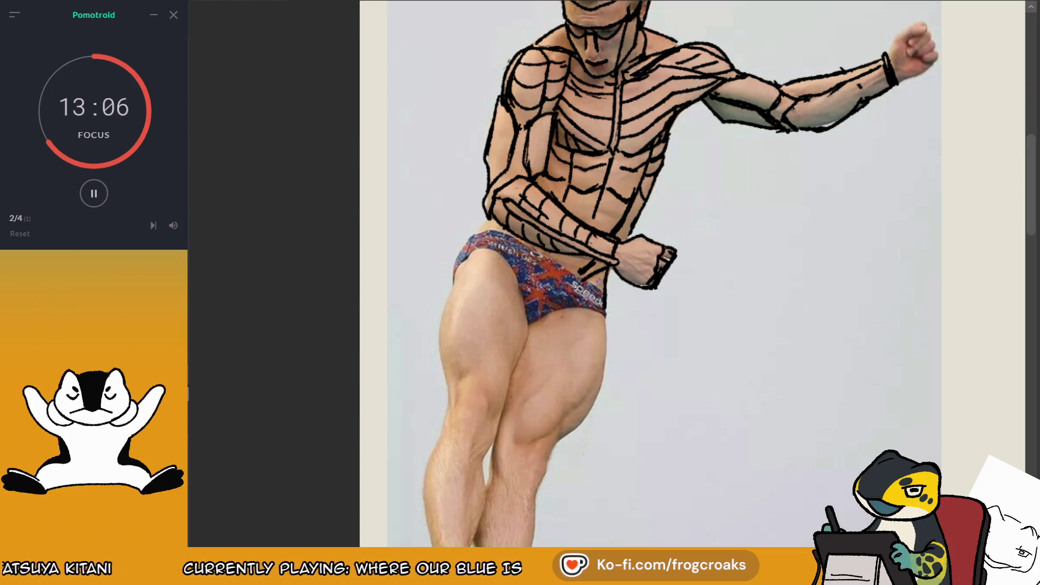
left_click_drag(506, 232, 466, 246)
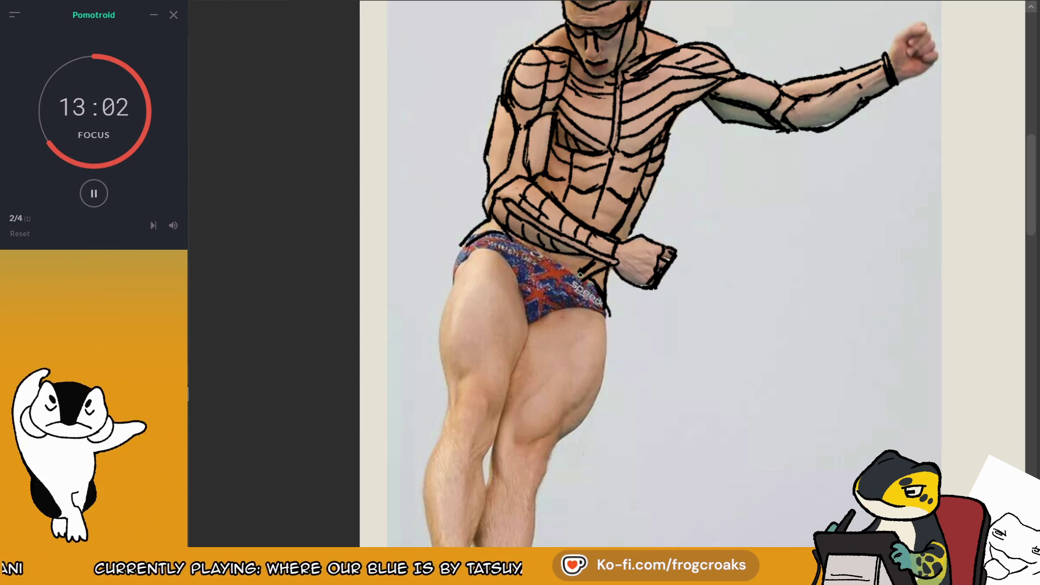
left_click_drag(588, 265, 530, 337)
left_click_drag(519, 254, 533, 339)
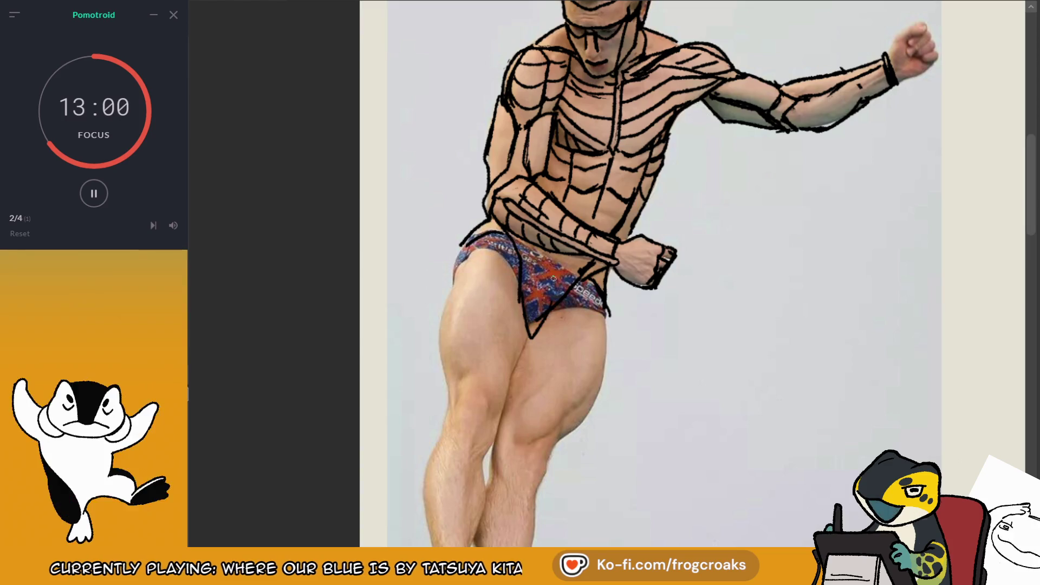
key("ctrl+z")
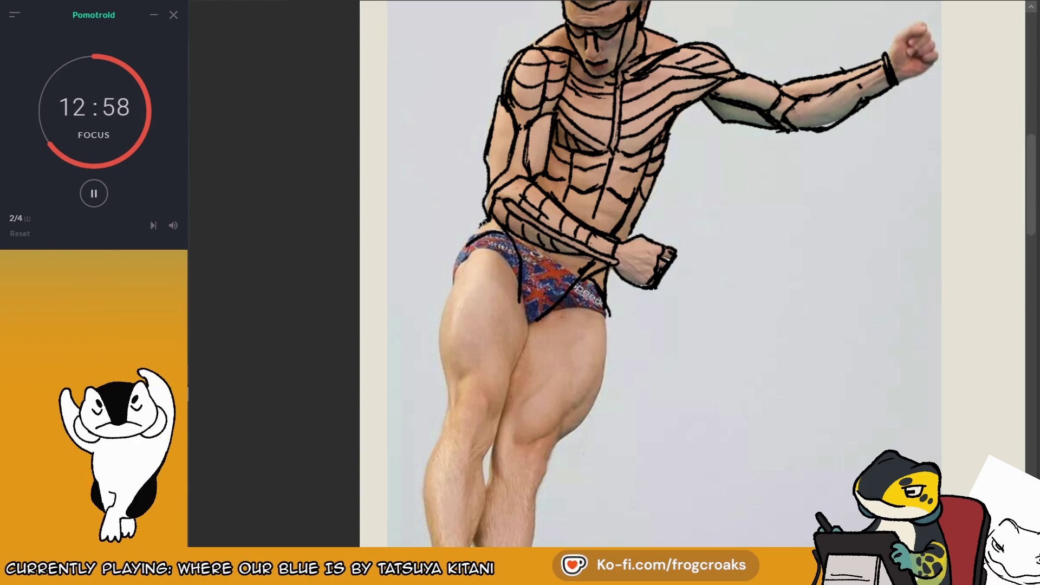
left_click_drag(490, 226, 455, 265)
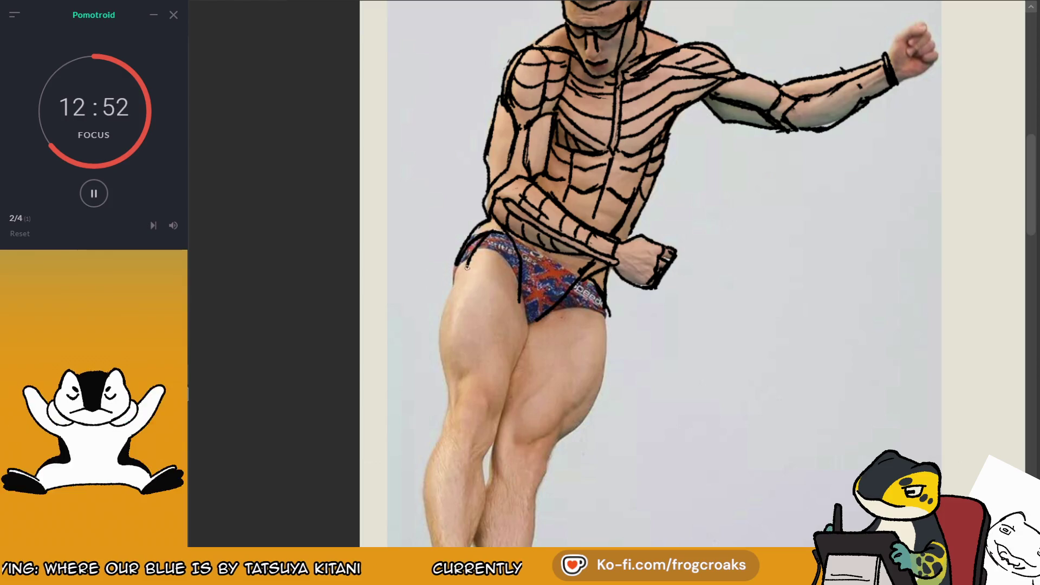
left_click_drag(474, 250, 464, 279)
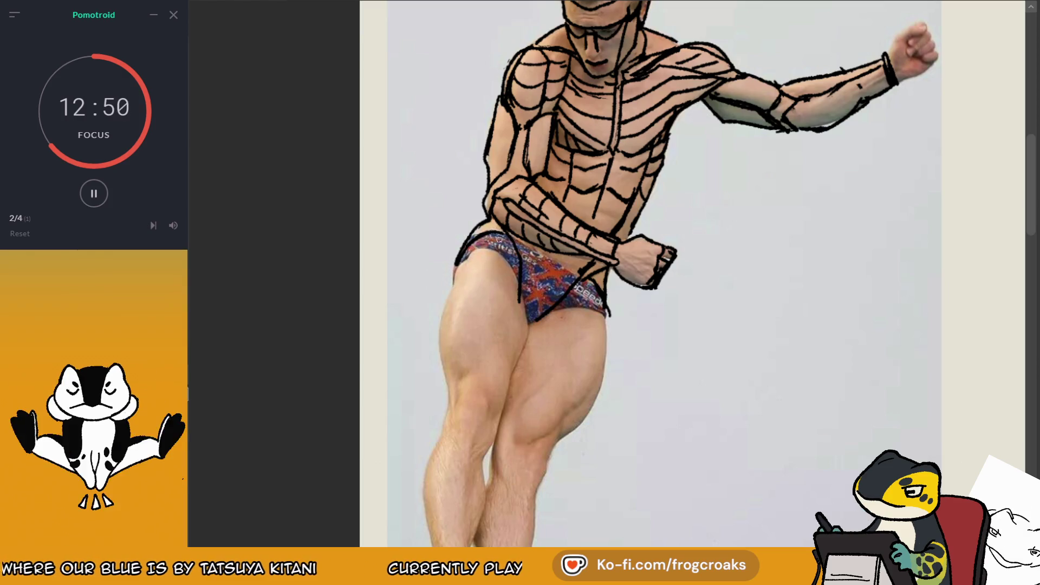
key("ctrl+z")
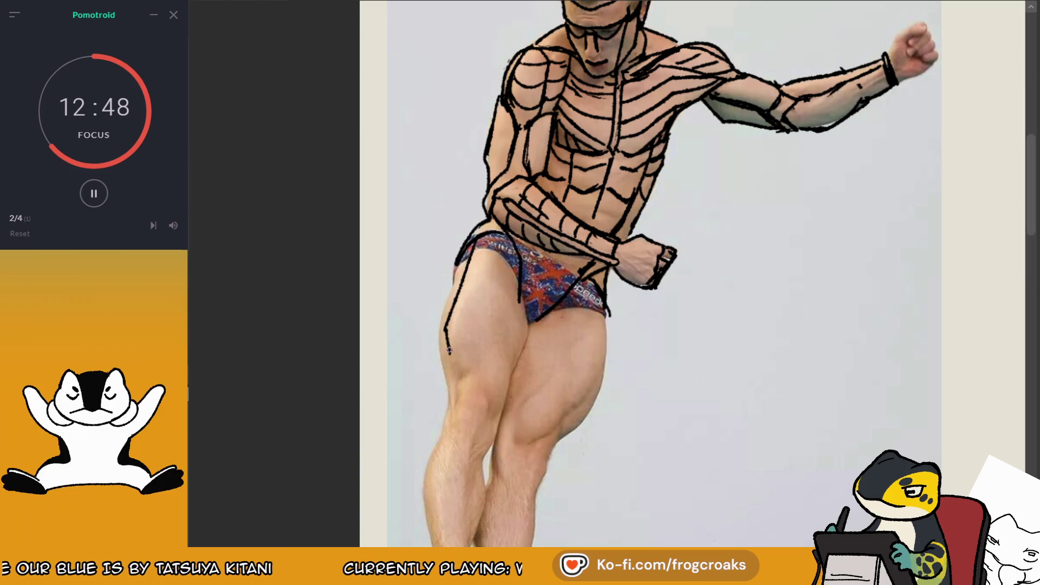
- Curve the thigh line across the knee and draw the inner thigh contour down to the knee
mouse_move(449, 351)
left_mouse_down()
mouse_move(454, 386)
mouse_move(490, 387)
left_mouse_up()
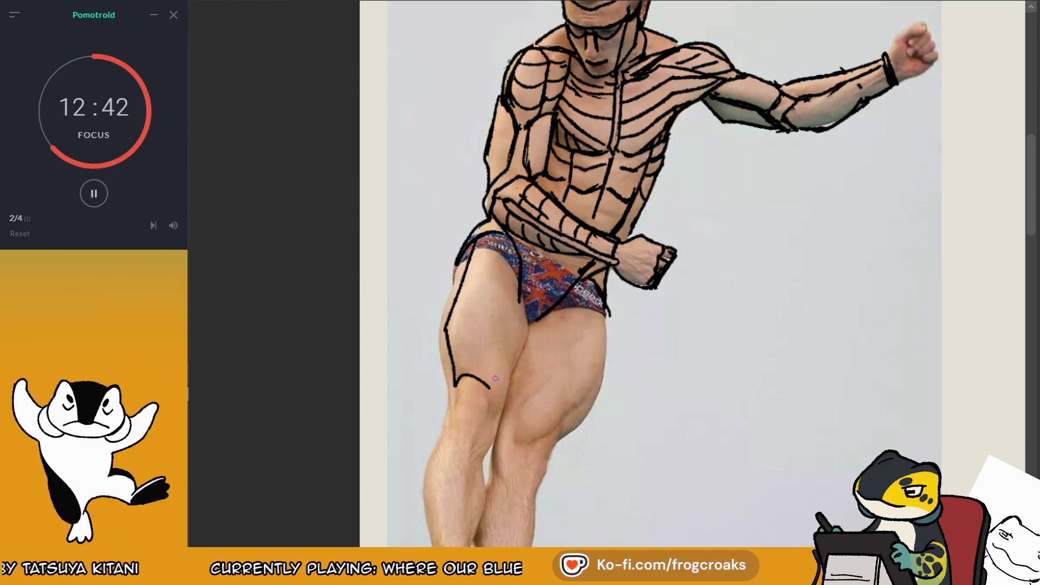
mouse_move(490, 386)
left_mouse_down()
mouse_move(502, 274)
mouse_move(491, 418)
left_mouse_up()
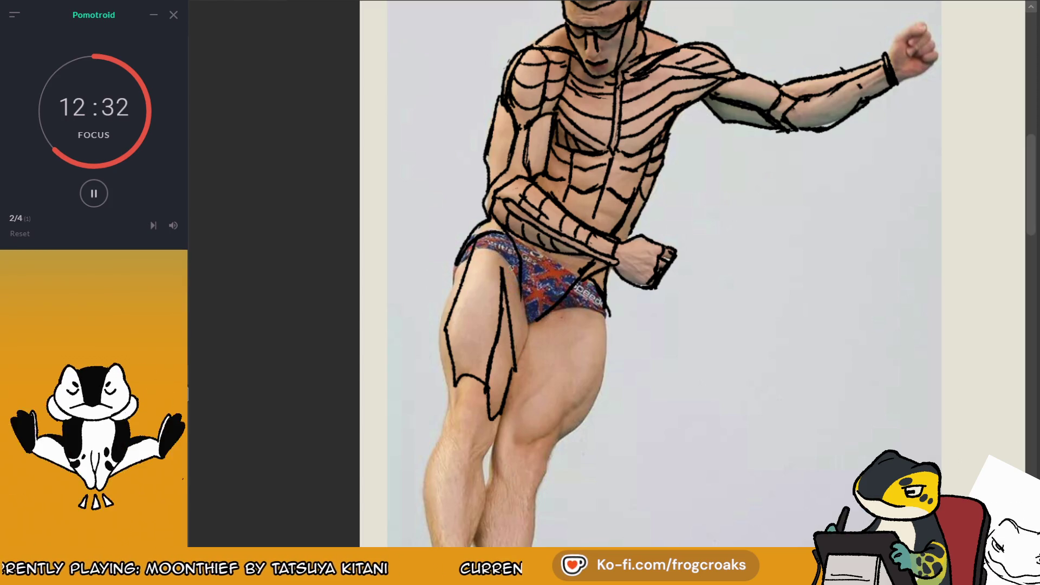
left_click_drag(512, 260, 517, 368)
left_click_drag(506, 258, 513, 324)
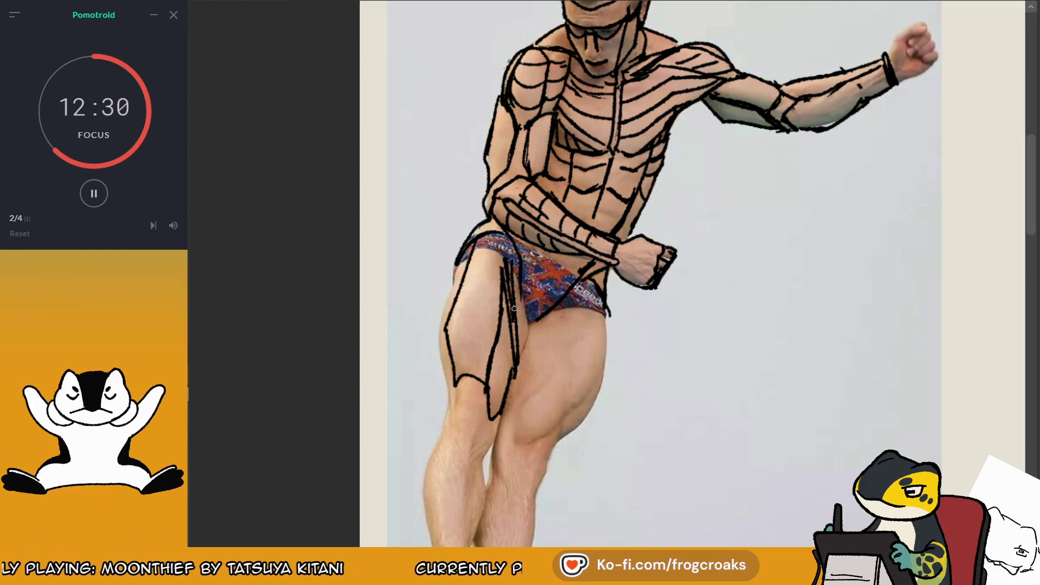
key("ctrl+z")
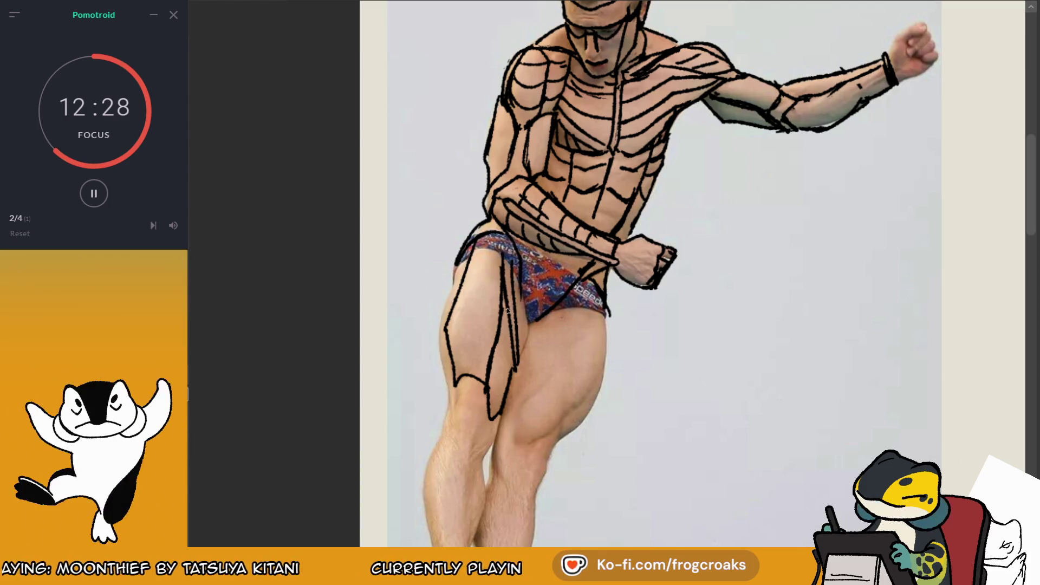
left_click_drag(522, 282, 511, 359)
key("ctrl+z")
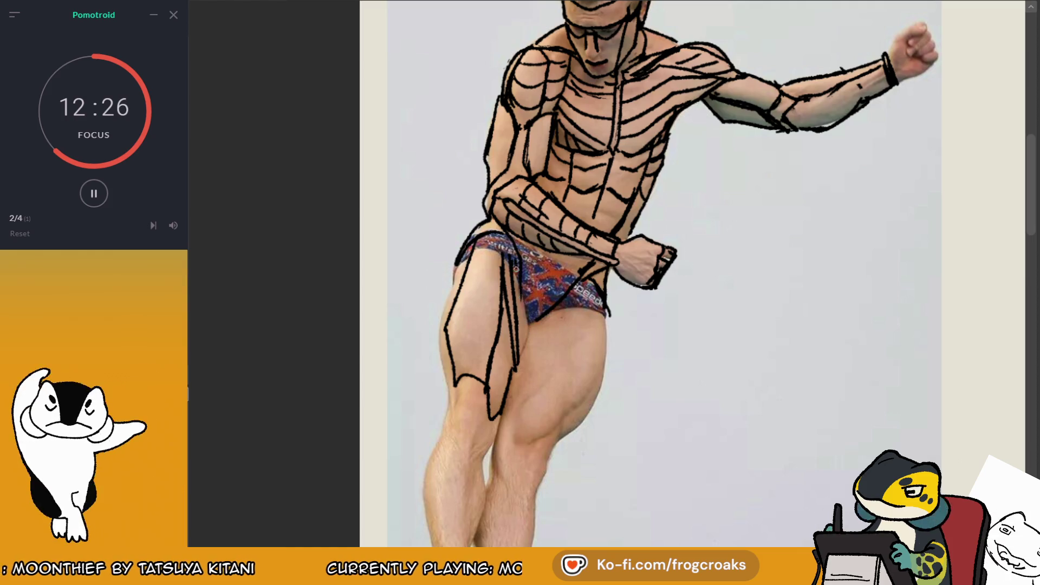
mouse_move(514, 266)
left_mouse_down()
mouse_move(526, 349)
mouse_move(492, 408)
left_mouse_up()
left_click_drag(507, 334, 495, 372)
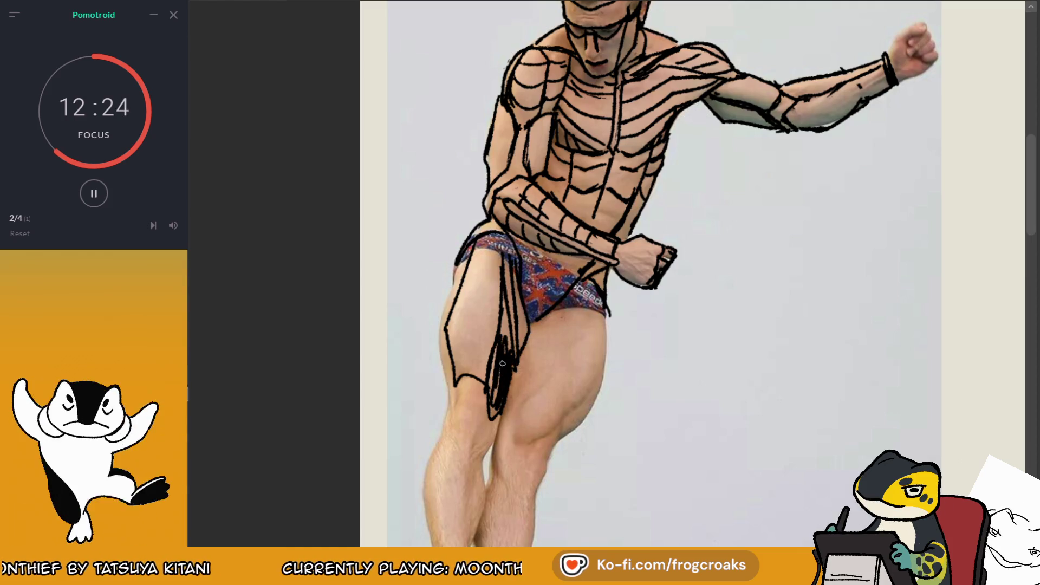
key("ctrl+z")
key("ctrl+z")
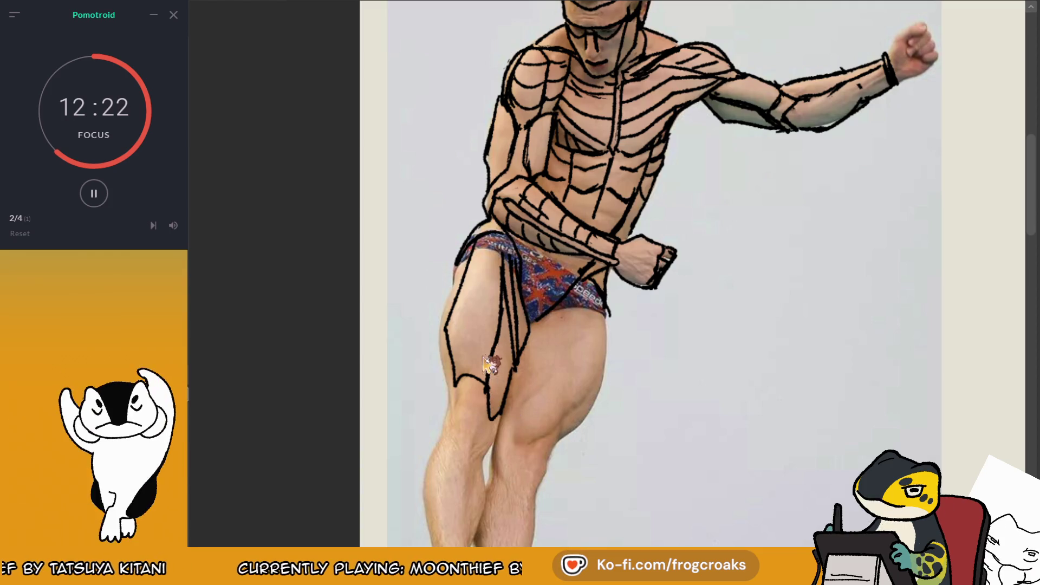
- Redraw the outer thigh contour further left and add strokes along the brief's edge
left_click_drag(467, 250, 443, 368)
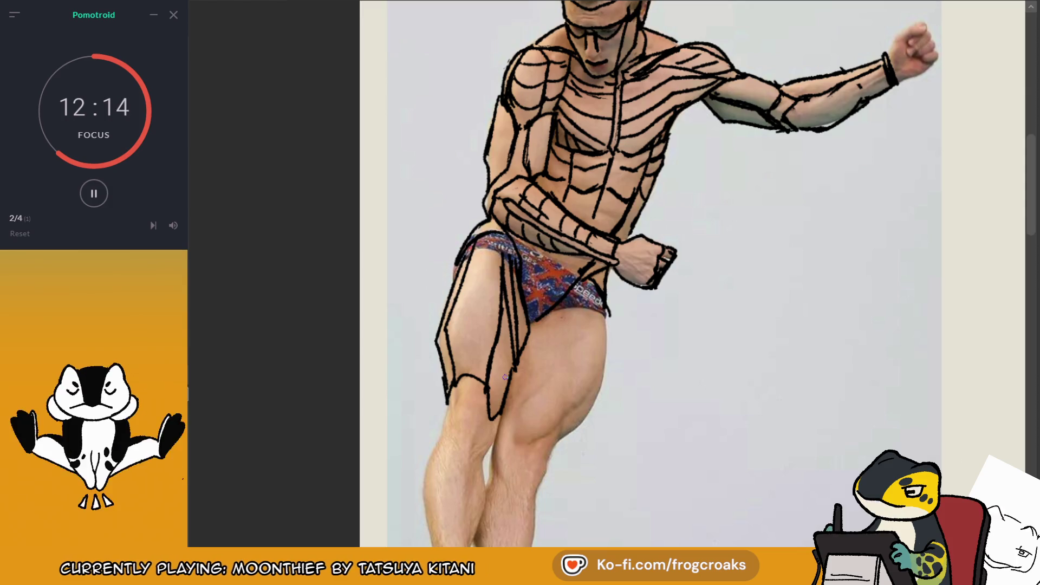
left_click_drag(773, 240, 832, 252)
mouse_move(769, 247)
left_mouse_down()
mouse_move(860, 185)
mouse_move(704, 227)
mouse_move(768, 248)
left_mouse_up()
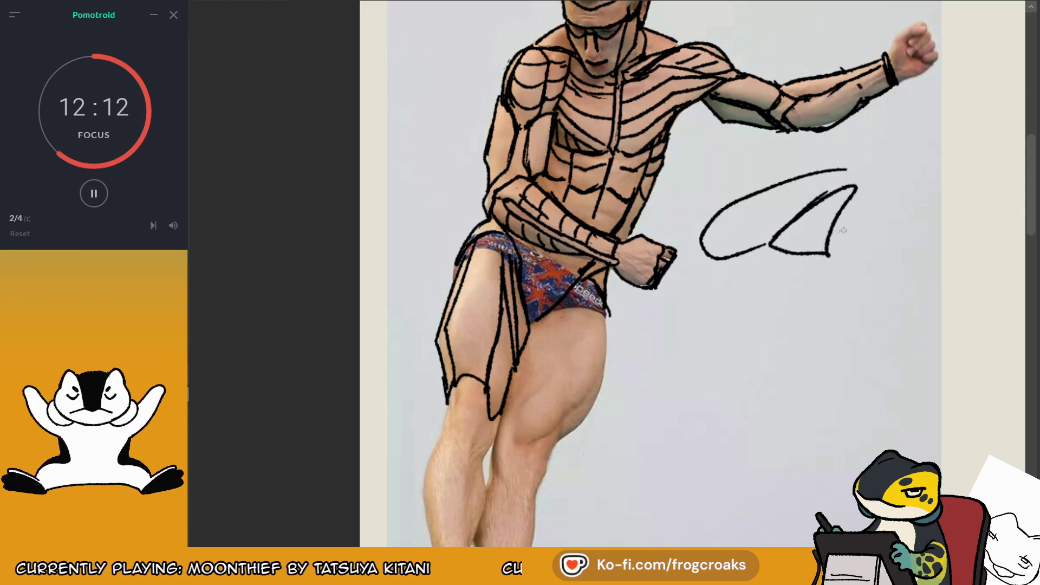
left_click_drag(861, 185, 911, 267)
key("ctrl+z")
key("ctrl+z")
key("ctrl+z")
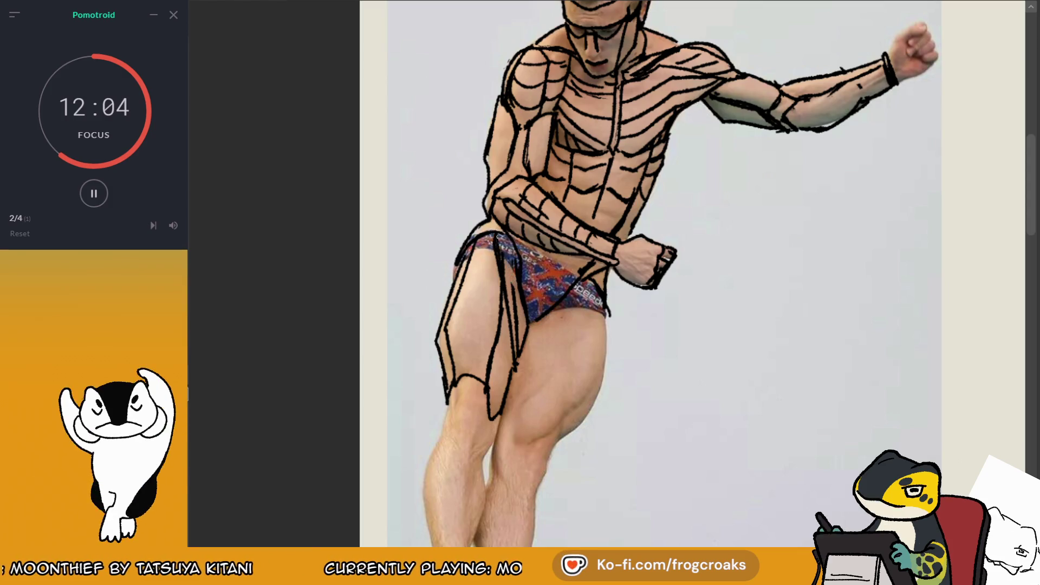
left_click_drag(504, 242, 511, 306)
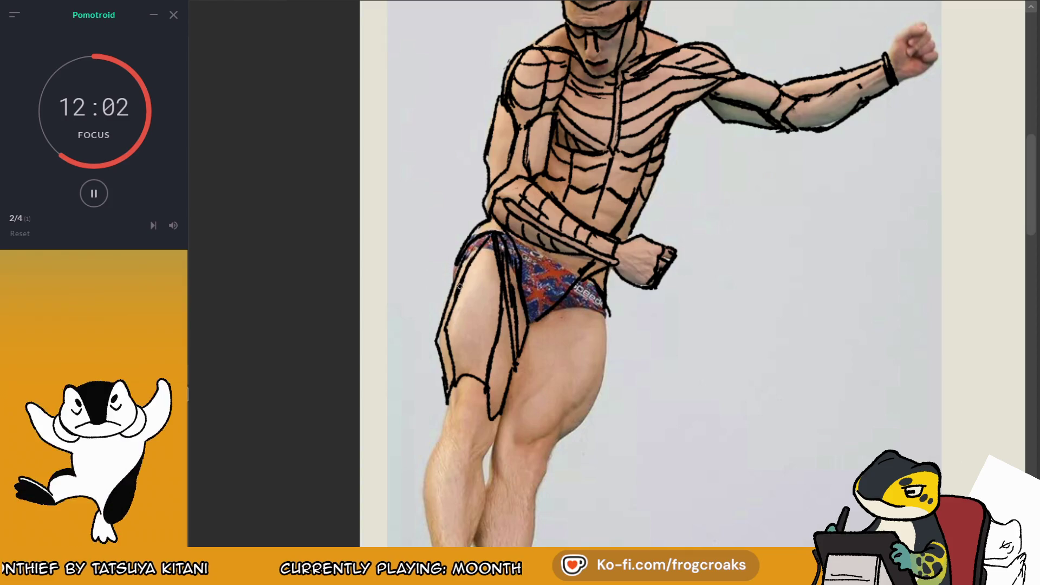
left_click_drag(474, 245, 454, 276)
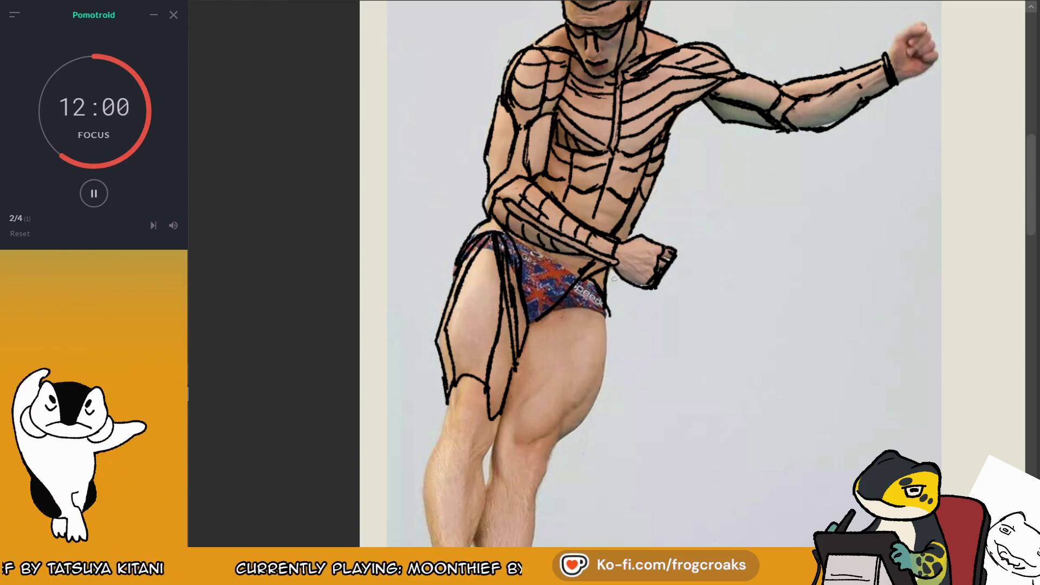
- Draw the knee box's left side and the left and right shin outlines below the knee
scroll(614, 279, "down", 5)
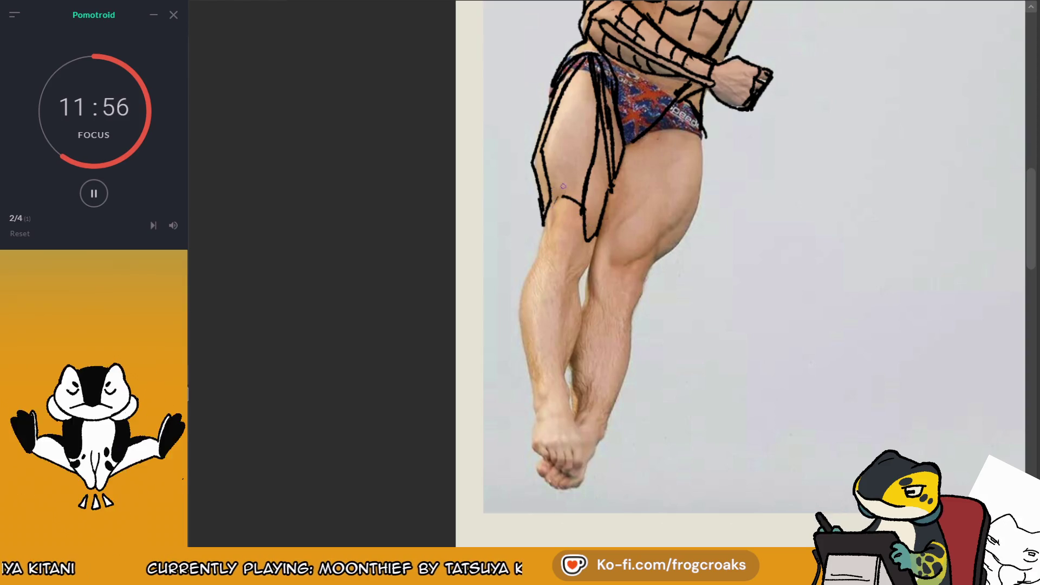
left_click_drag(560, 196, 562, 233)
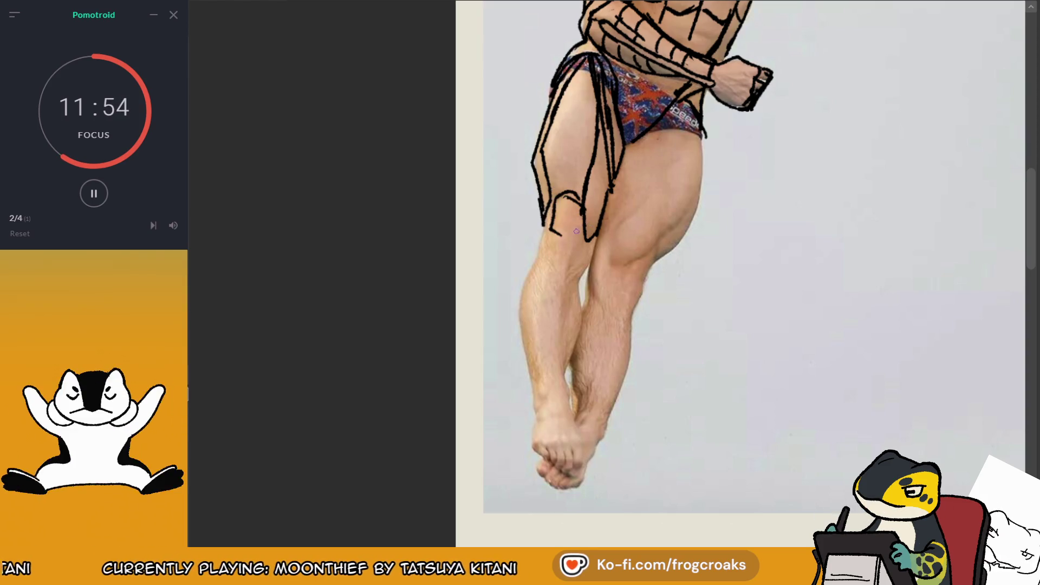
mouse_move(557, 196)
left_mouse_down()
mouse_move(545, 243)
mouse_move(563, 269)
mouse_move(548, 266)
left_mouse_up()
key("ctrl+z")
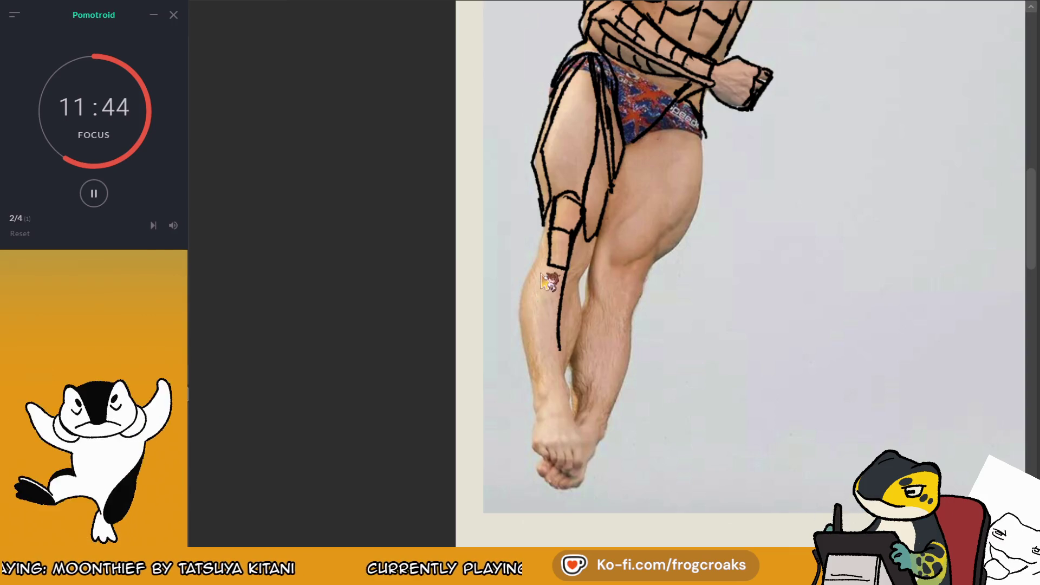
left_click_drag(550, 248, 534, 323)
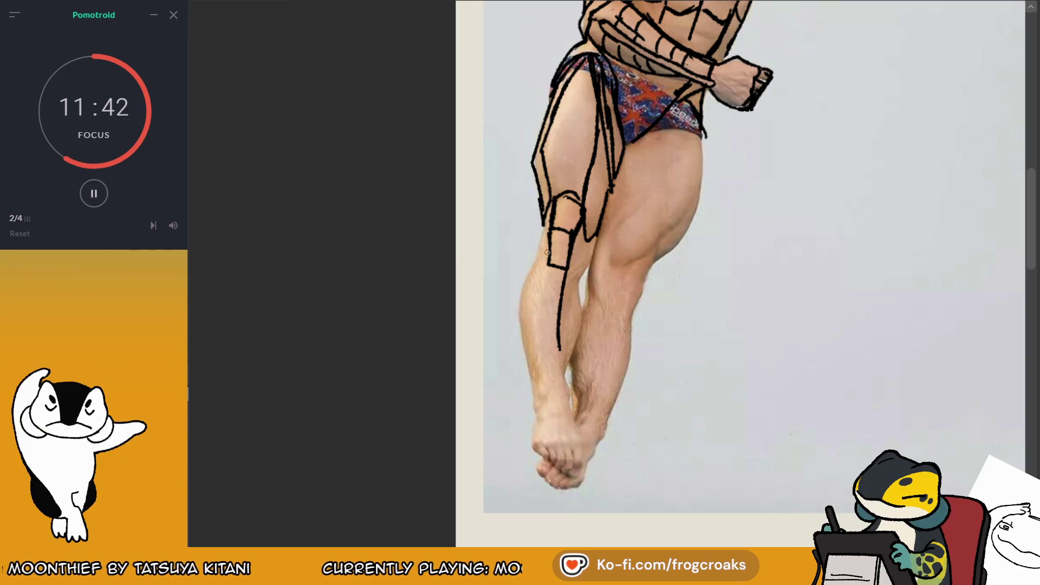
left_click_drag(548, 252, 538, 380)
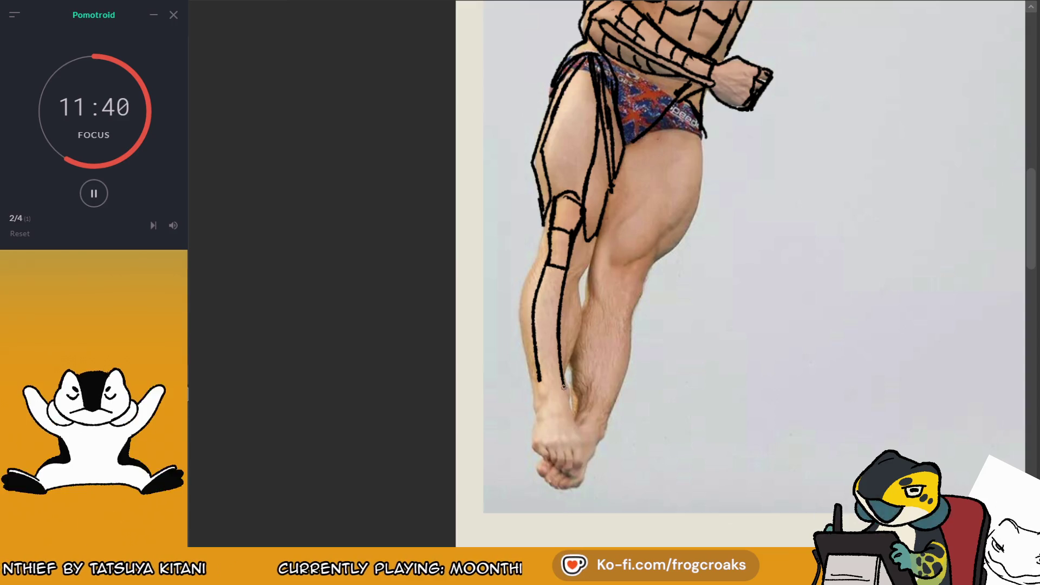
left_click_drag(556, 293, 565, 386)
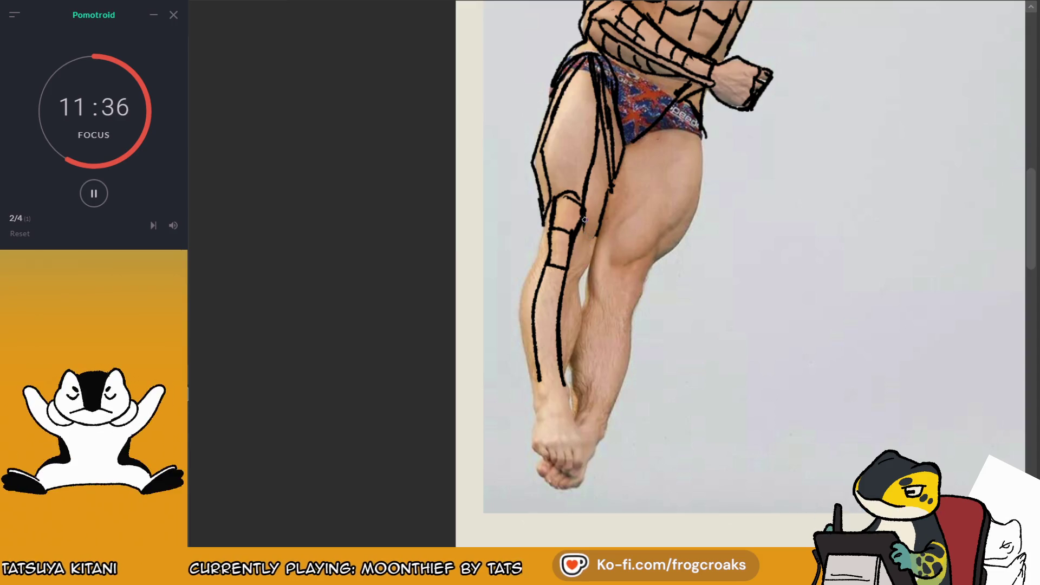
- Trace a curved contour down from the knee and redraw the front edge of the shin
left_click_drag(595, 232, 575, 286)
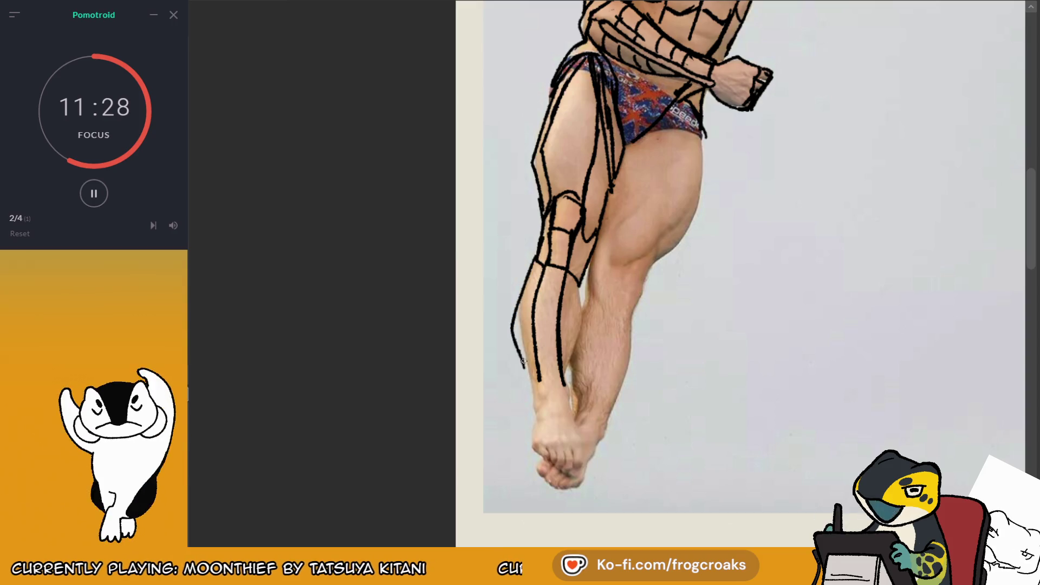
left_click_drag(539, 257, 522, 347)
left_click_drag(578, 283, 560, 350)
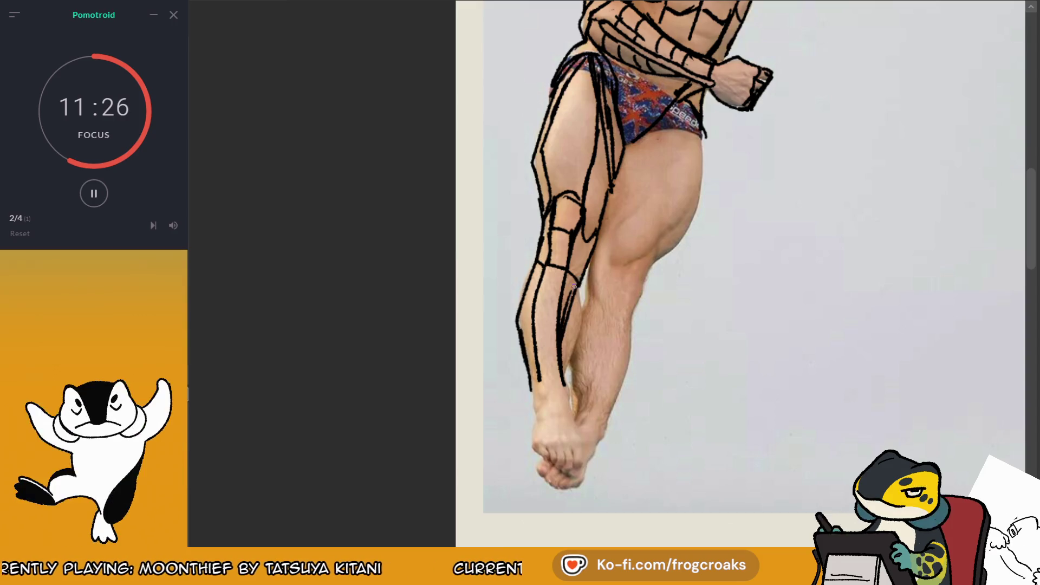
left_click_drag(586, 281, 564, 382)
key("ctrl+z")
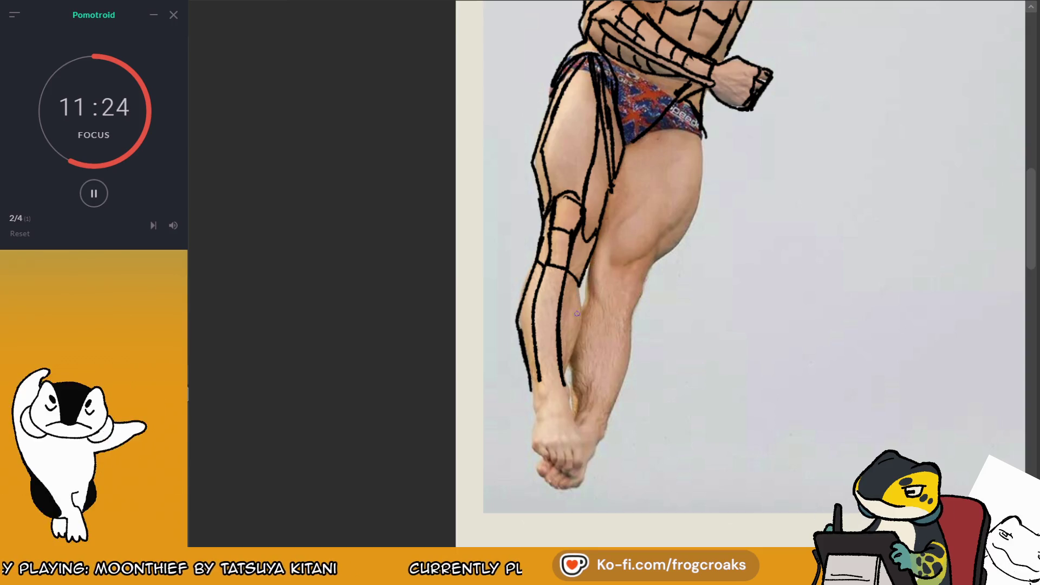
left_click_drag(580, 281, 566, 381)
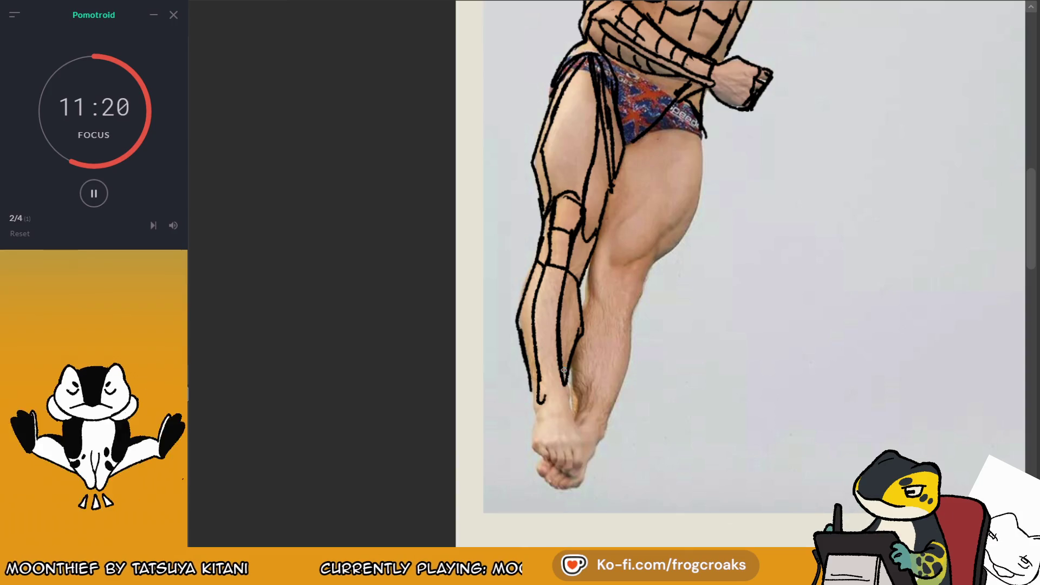
- Extend the lower-leg outline down to the ankle and mark the heel
left_click_drag(540, 401, 542, 386)
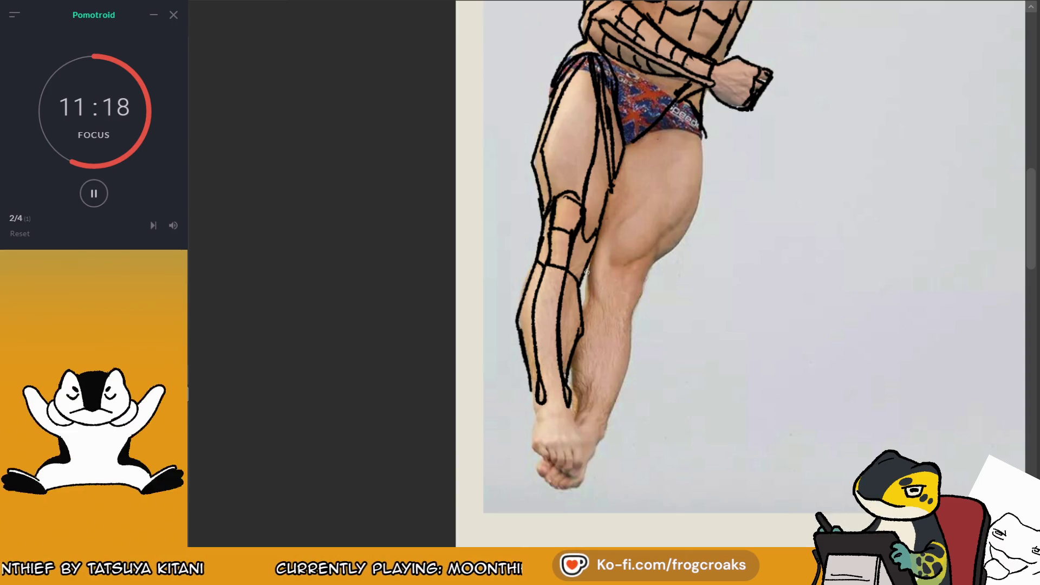
key("ctrl+z")
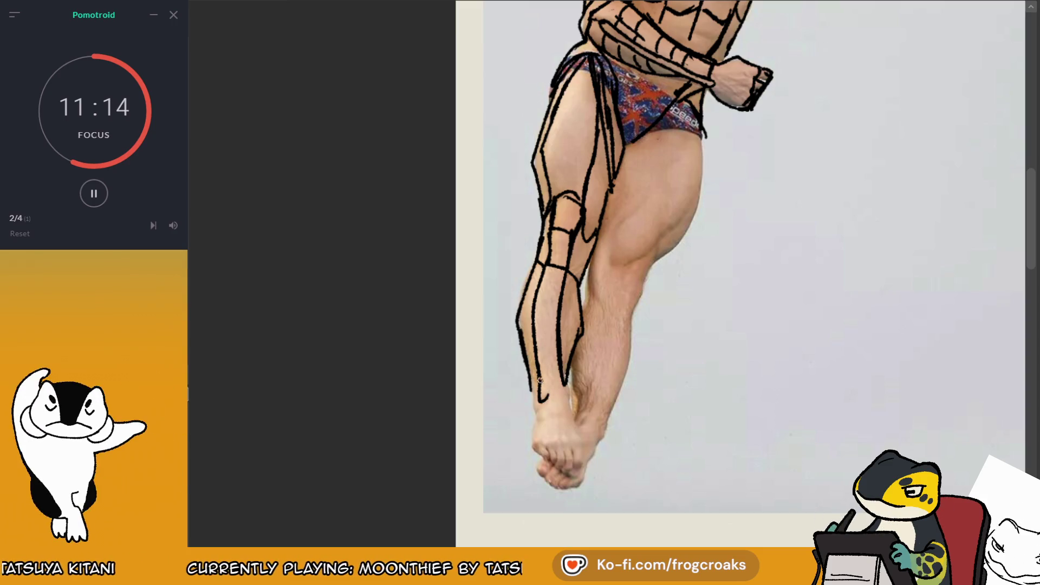
mouse_move(530, 377)
left_mouse_down()
mouse_move(534, 424)
mouse_move(575, 419)
left_mouse_up()
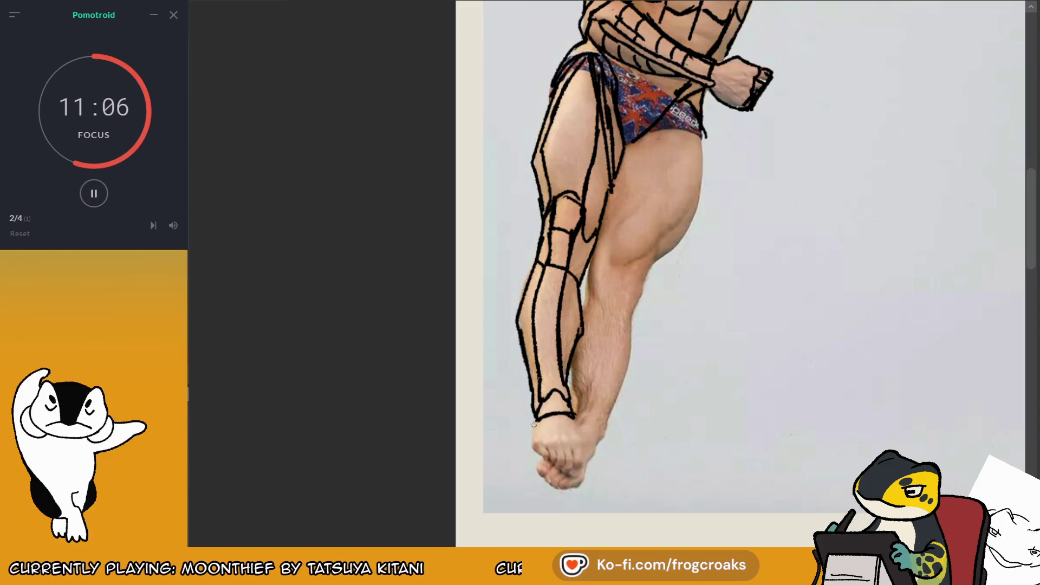
left_click_drag(532, 439, 588, 445)
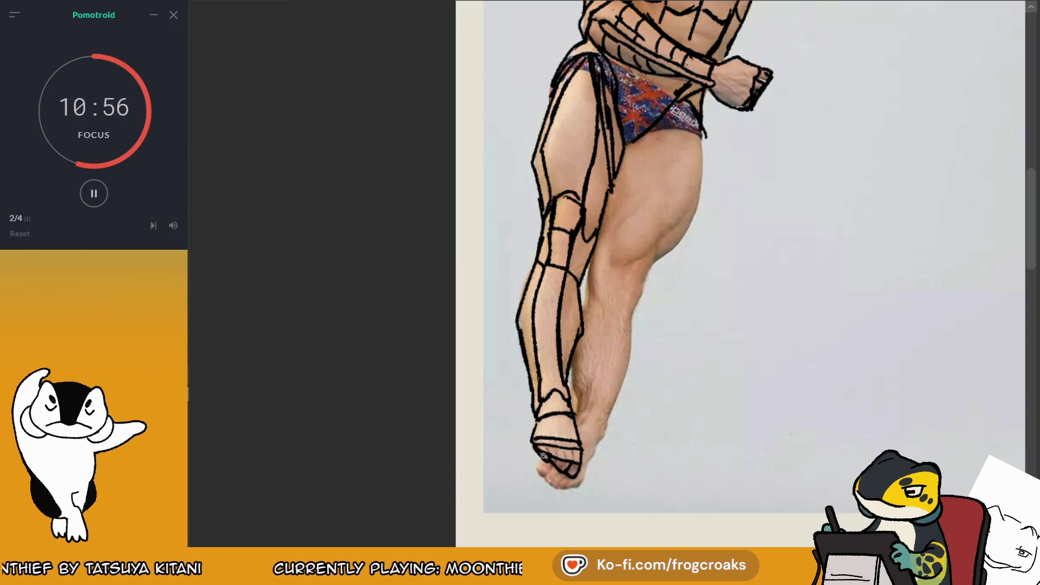
key("ctrl+0")
- Trace the right thigh edge, the inner thigh contour and a curve at the inner knee
scroll(607, 274, "up", 3)
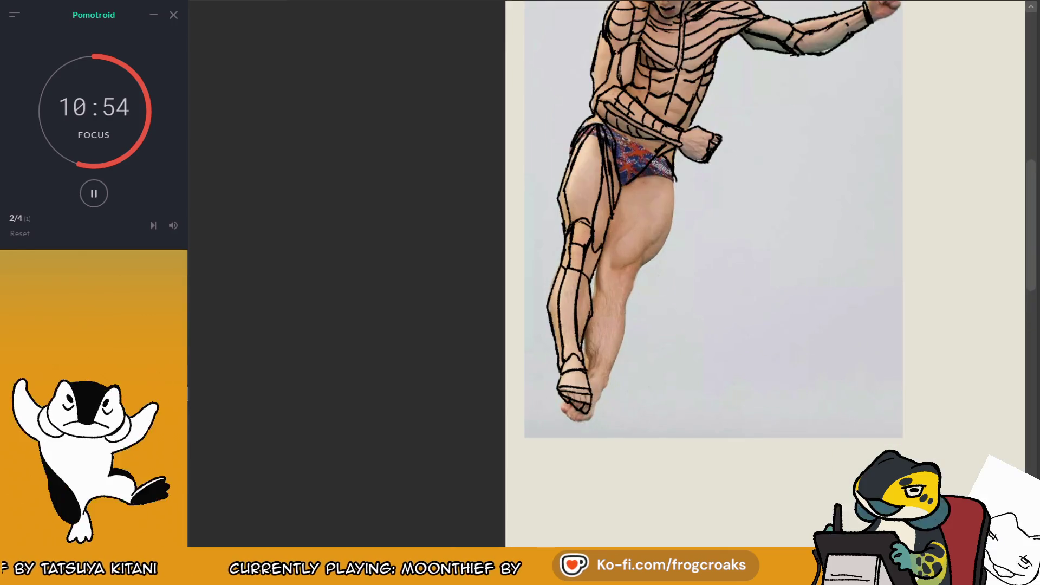
scroll(607, 273, "up", 3)
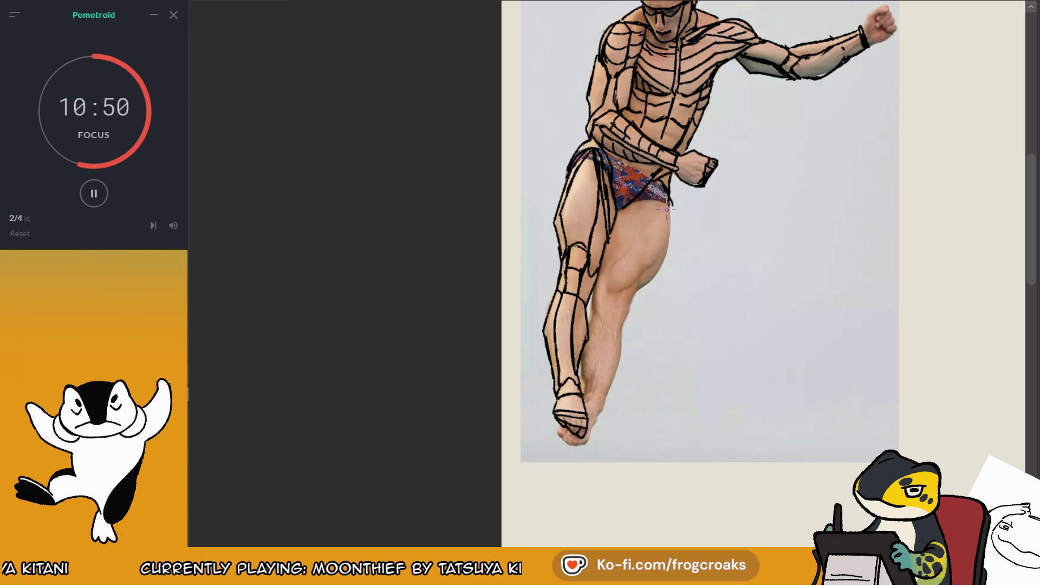
left_click_drag(647, 272, 667, 209)
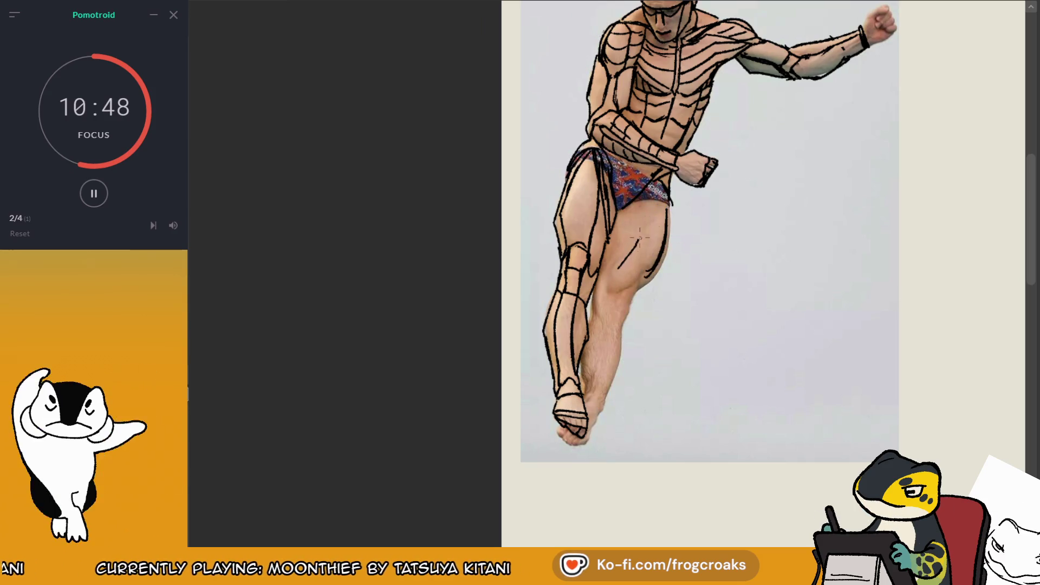
key("ctrl+z")
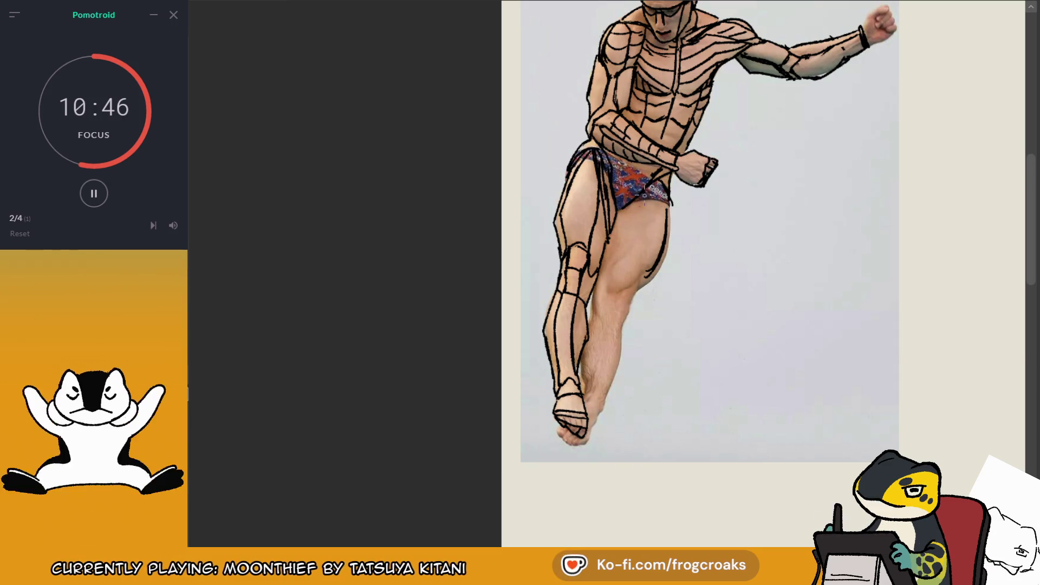
left_click_drag(638, 220, 624, 256)
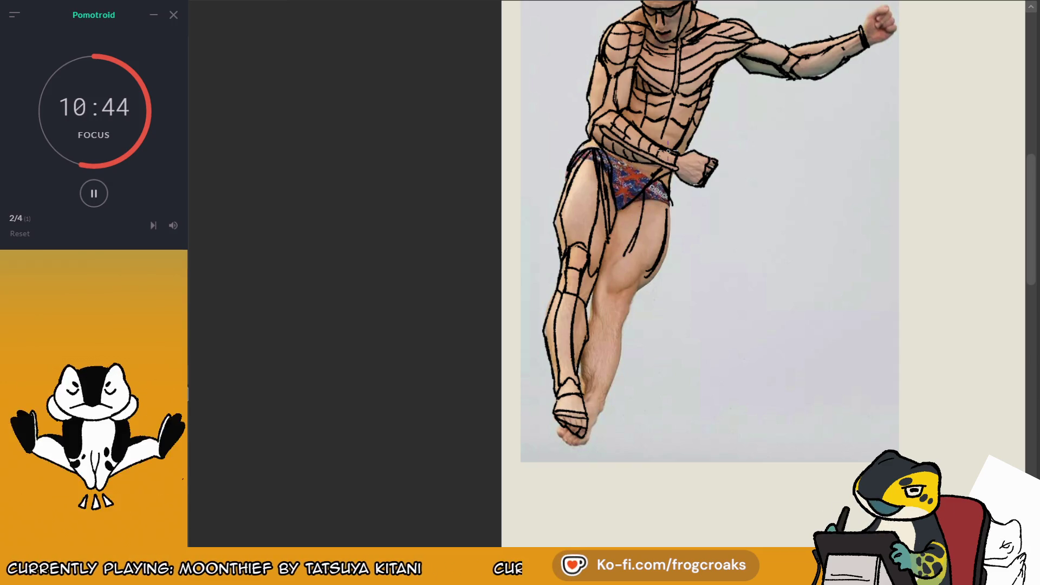
scroll(668, 144, "up", 2)
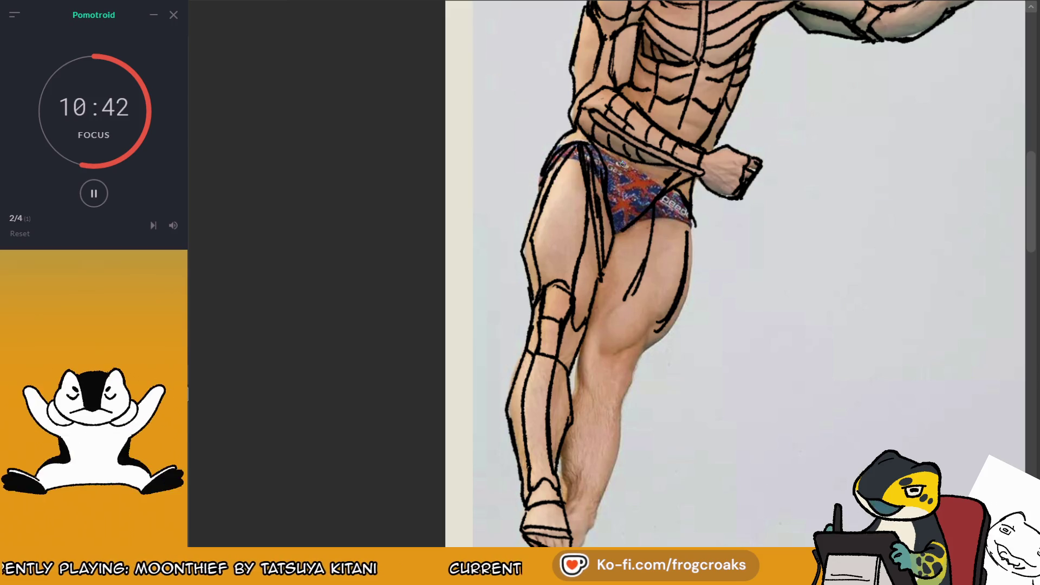
mouse_move(632, 295)
left_mouse_down()
mouse_move(605, 328)
mouse_move(647, 329)
mouse_move(693, 227)
mouse_move(650, 347)
left_mouse_up()
key("ctrl+z")
- Draw the outer back-of-thigh contour and the inner right thigh line
key("ctrl+z")
left_click_drag(696, 227, 655, 342)
key("ctrl+z")
left_click_drag(698, 222, 654, 357)
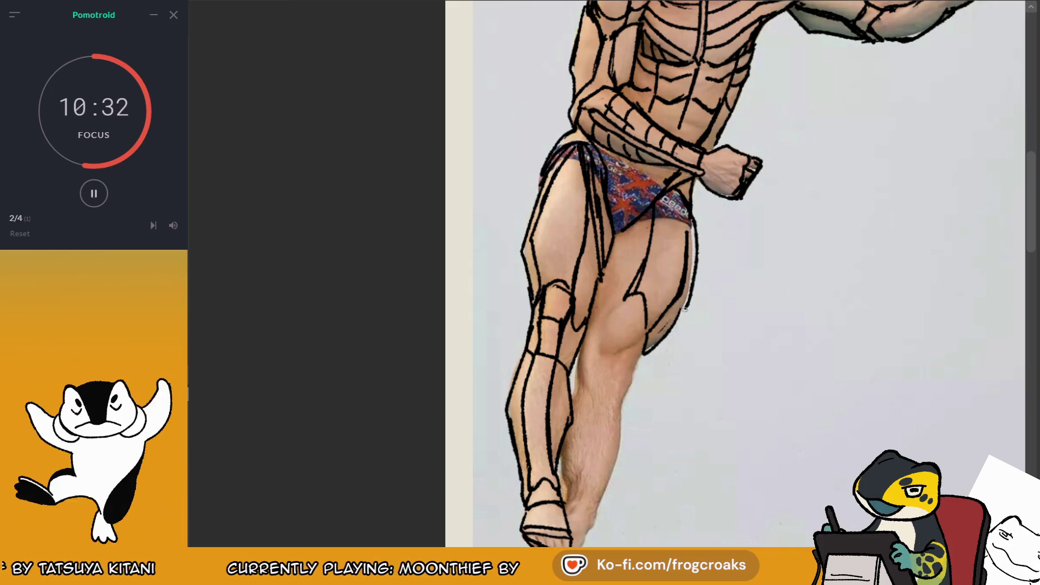
key("ctrl+z")
left_click_drag(696, 223, 682, 314)
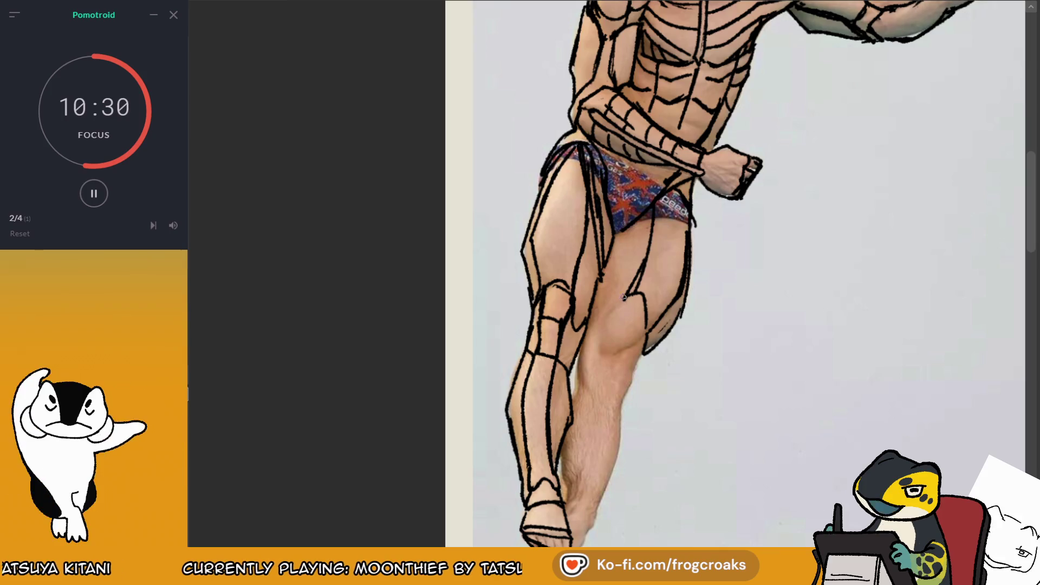
left_click_drag(593, 320, 627, 292)
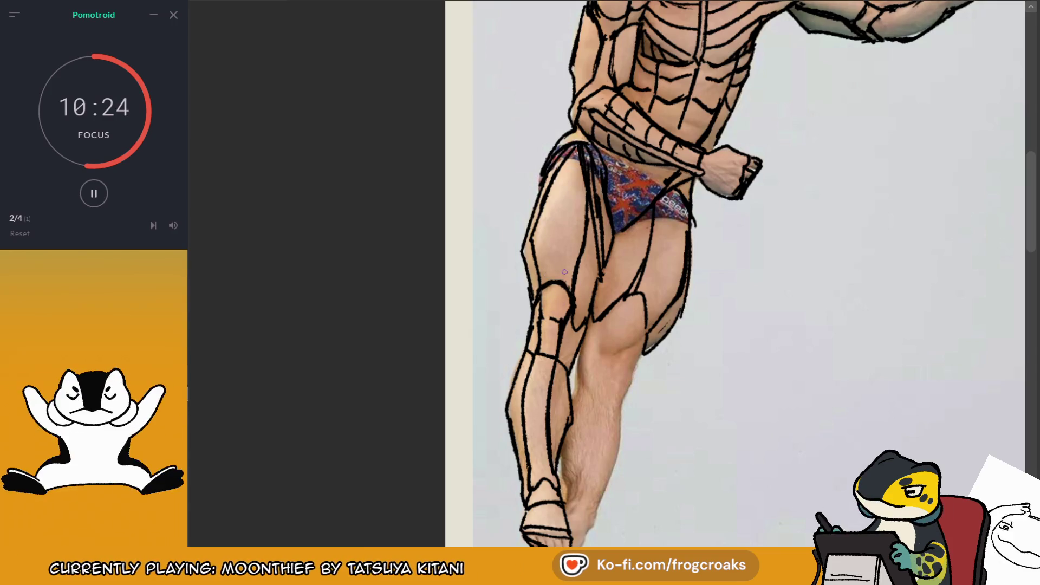
- Hide and reshow the sketch to compare with the photo, then loop a contour around the right knee
key("Delete")
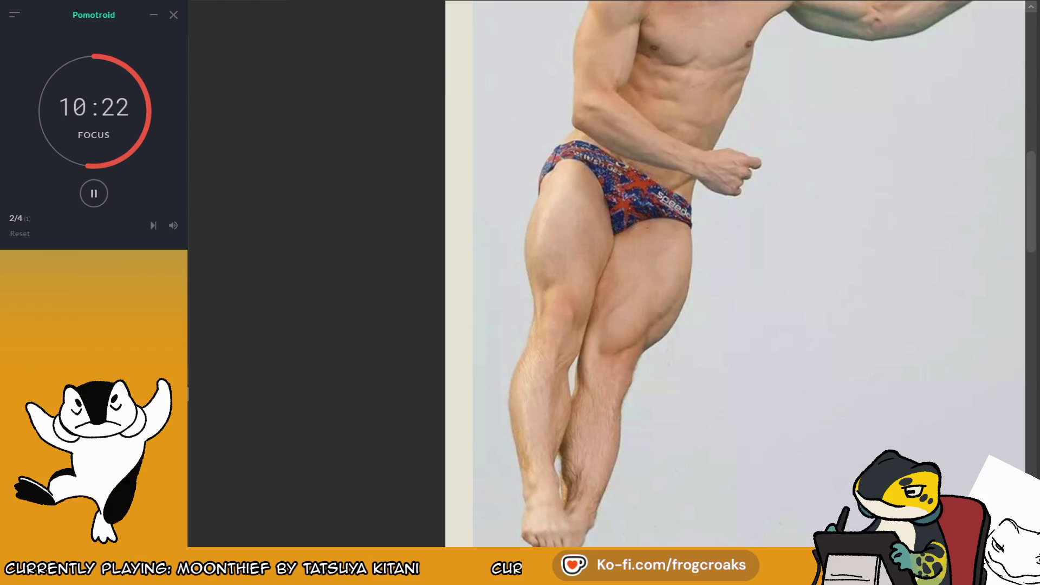
key("ctrl+z")
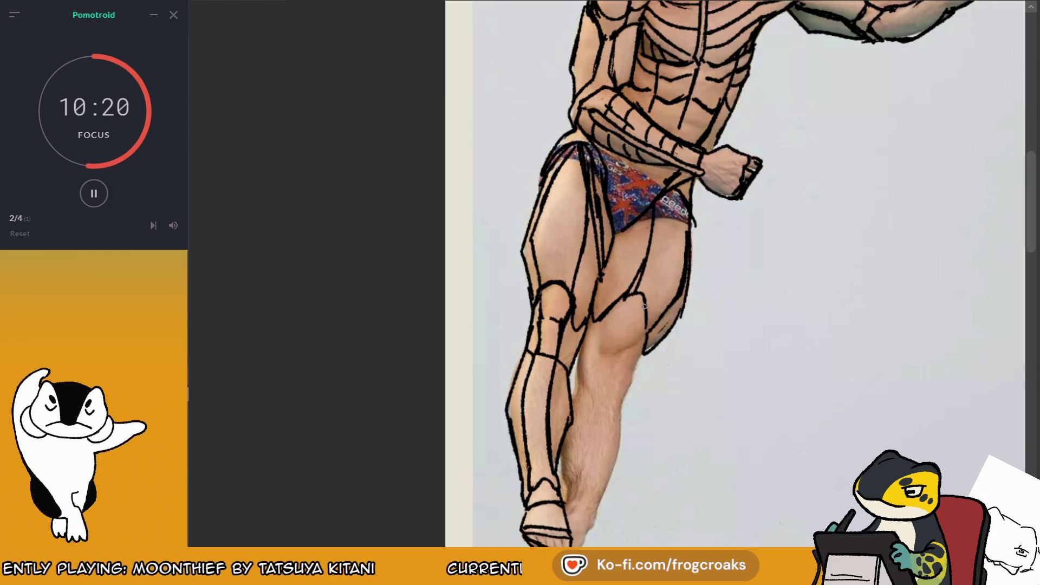
left_click_drag(629, 338, 672, 304)
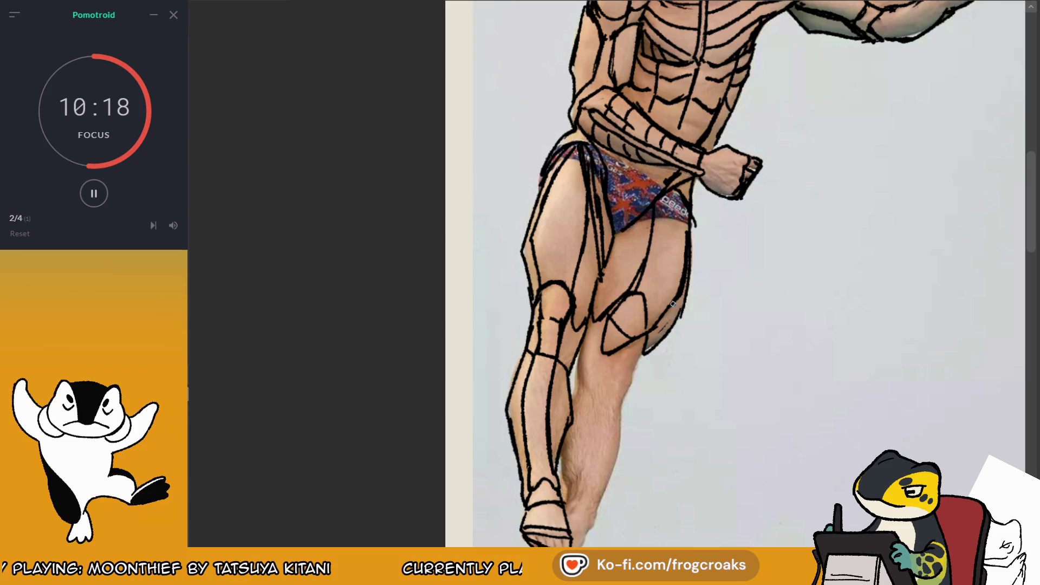
scroll(673, 303, "down", 3)
- Redraw the knee's lower edge, then mirror the canvas and toggle the sketch to check proportions
scroll(686, 283, "up", 4)
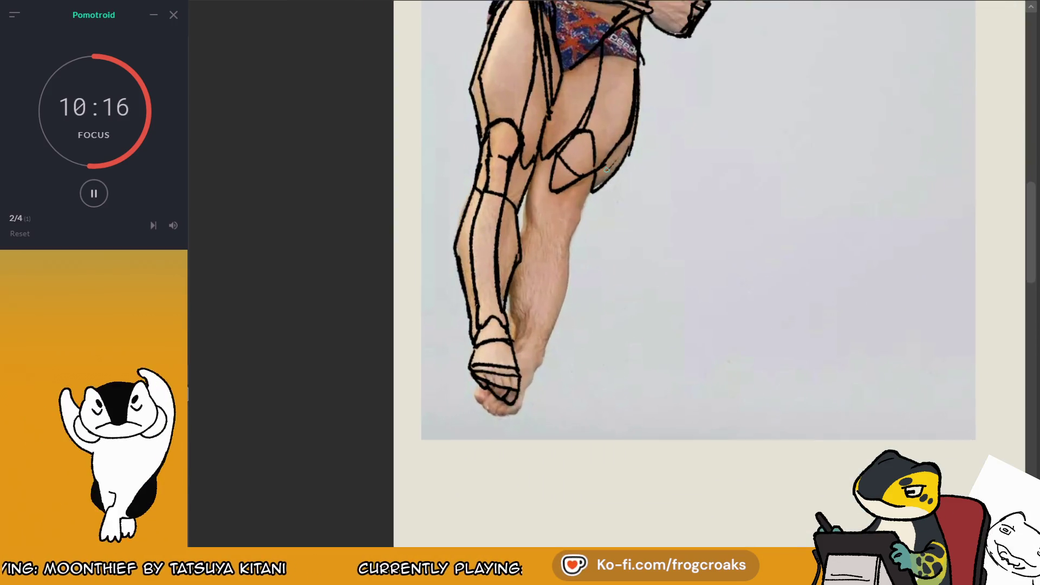
key("ctrl+z")
left_click_drag(577, 182, 544, 198)
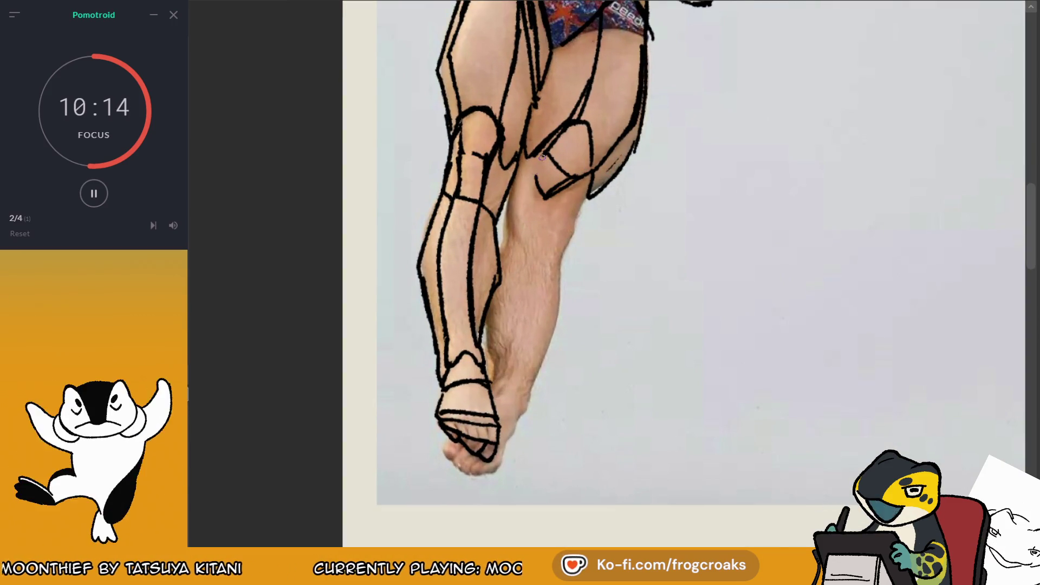
left_click_drag(536, 159, 544, 205)
key("m")
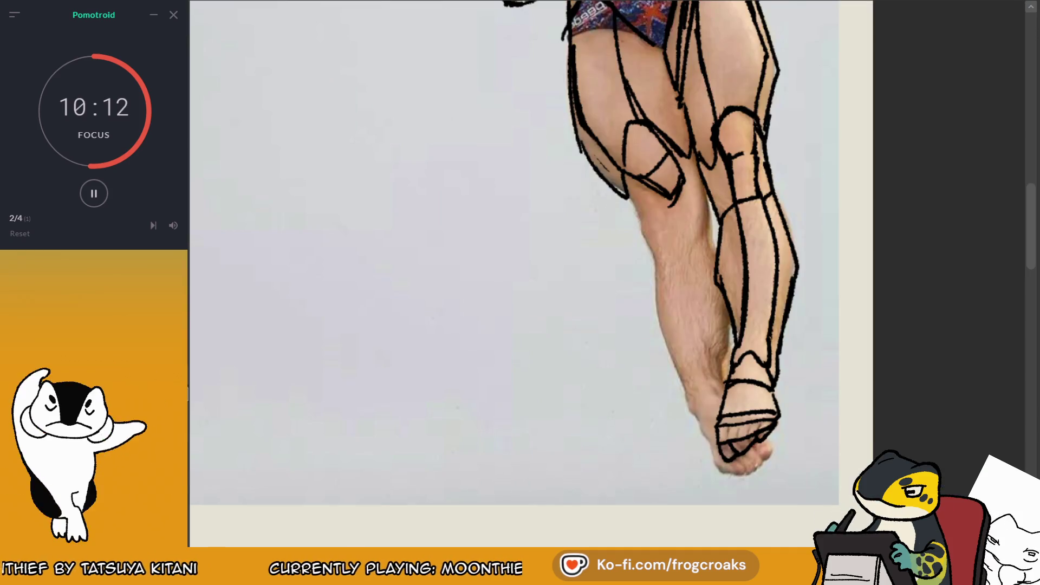
key("ctrl+h")
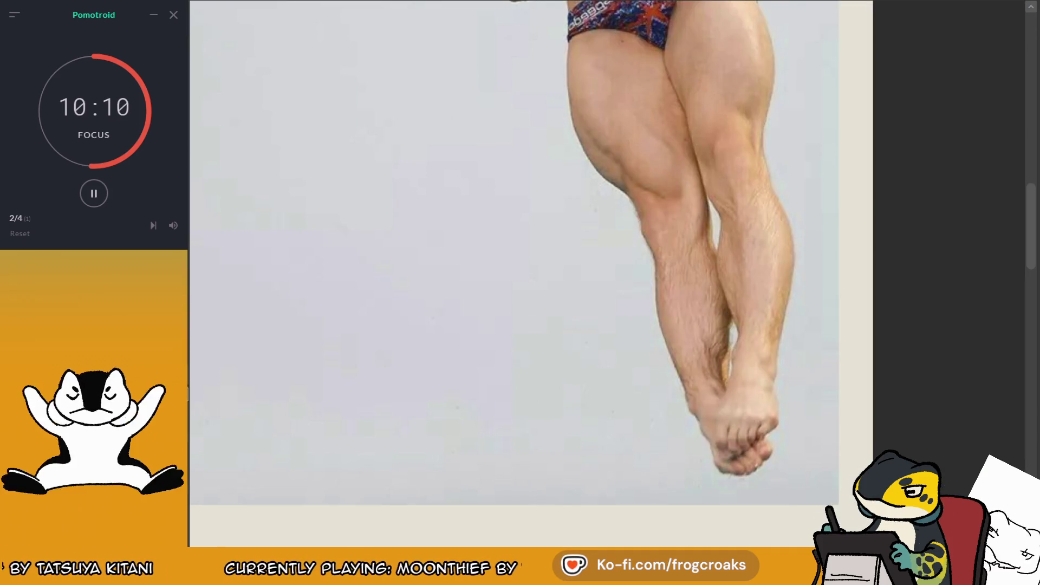
key("ctrl+h")
- Erase the strokes around the knee and draw long curved thigh lines toward the swimsuit
key("e")
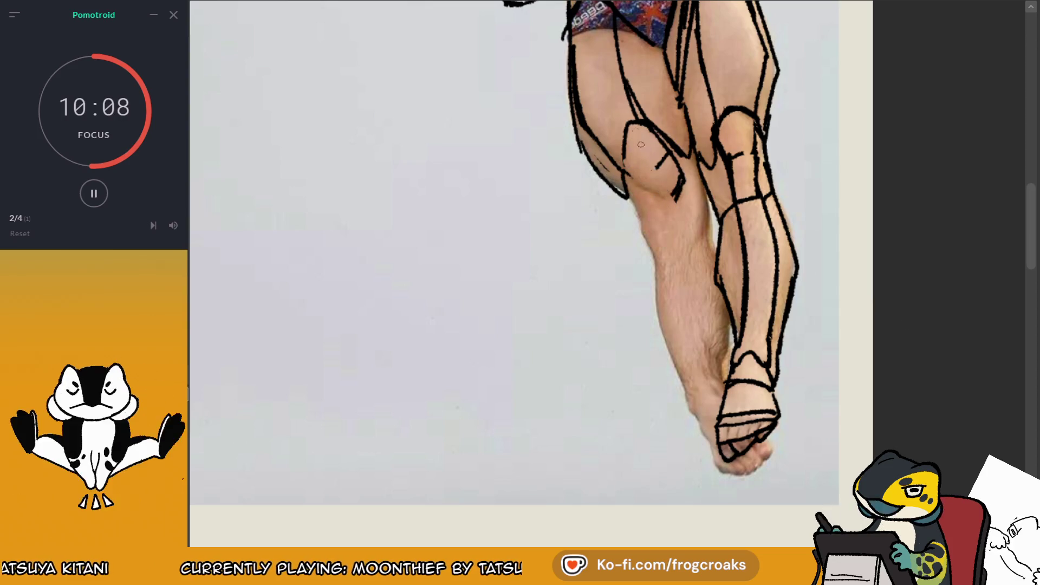
mouse_move(680, 190)
left_mouse_down()
mouse_move(655, 127)
mouse_move(671, 197)
mouse_move(680, 164)
mouse_move(609, 70)
left_mouse_up()
key("b")
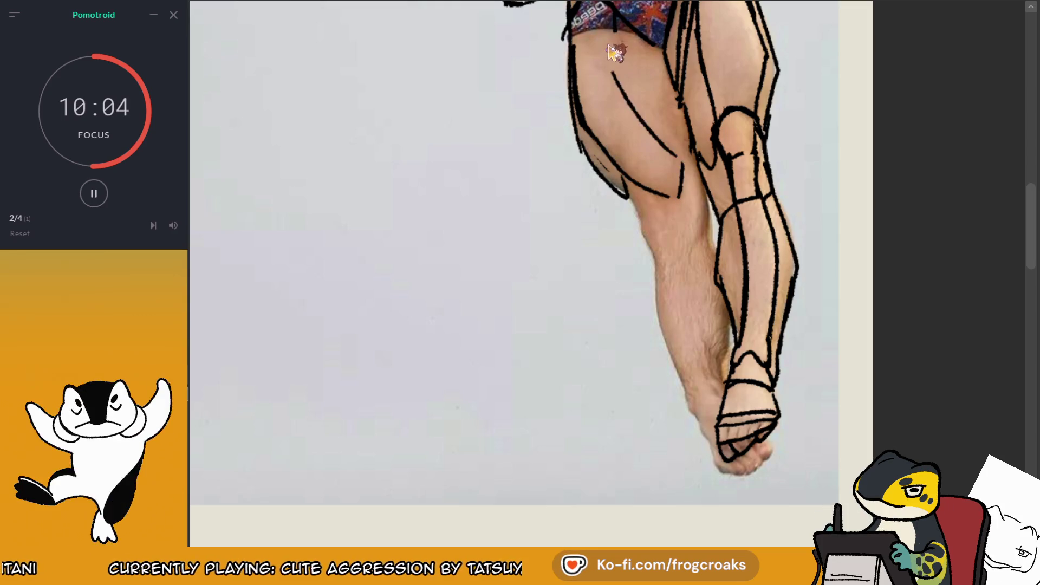
left_click_drag(683, 160, 618, 41)
scroll(607, 270, "down", 3)
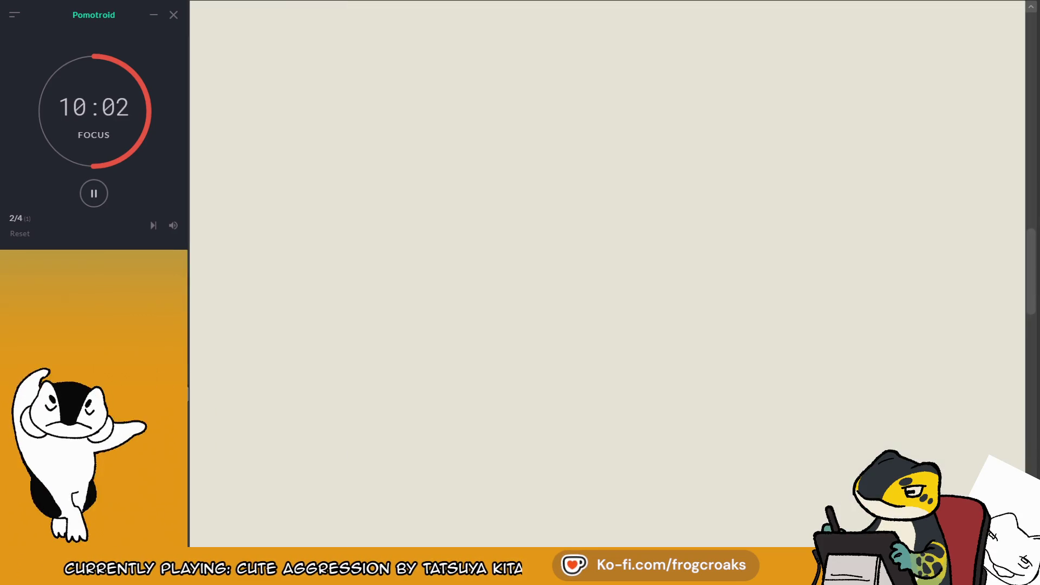
scroll(607, 271, "up", 3)
scroll(681, 273, "down", 2)
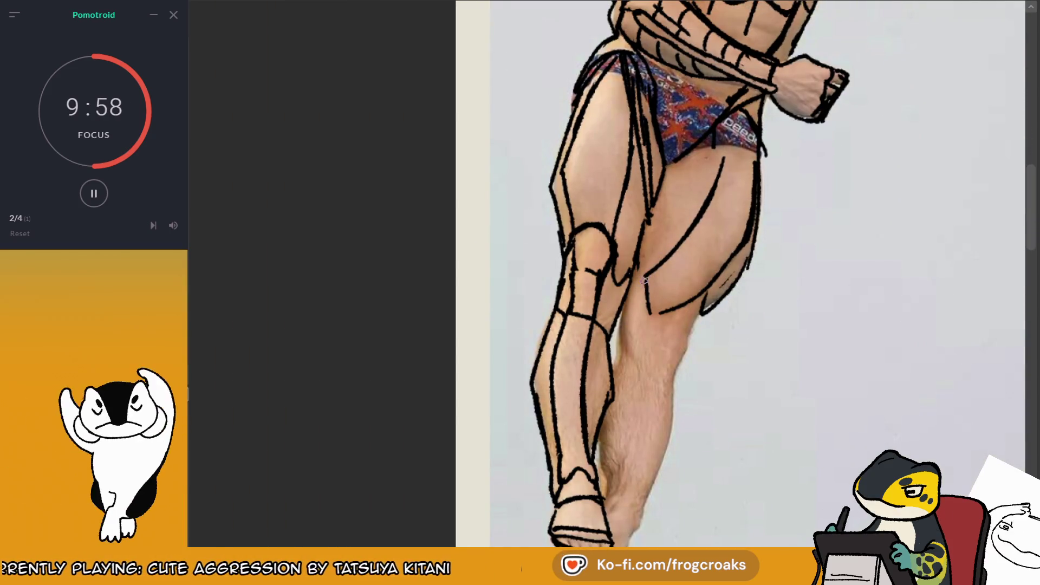
- Flip the view to check the legs, then ink the inner-thigh contours down to the knee
key("shift+v")
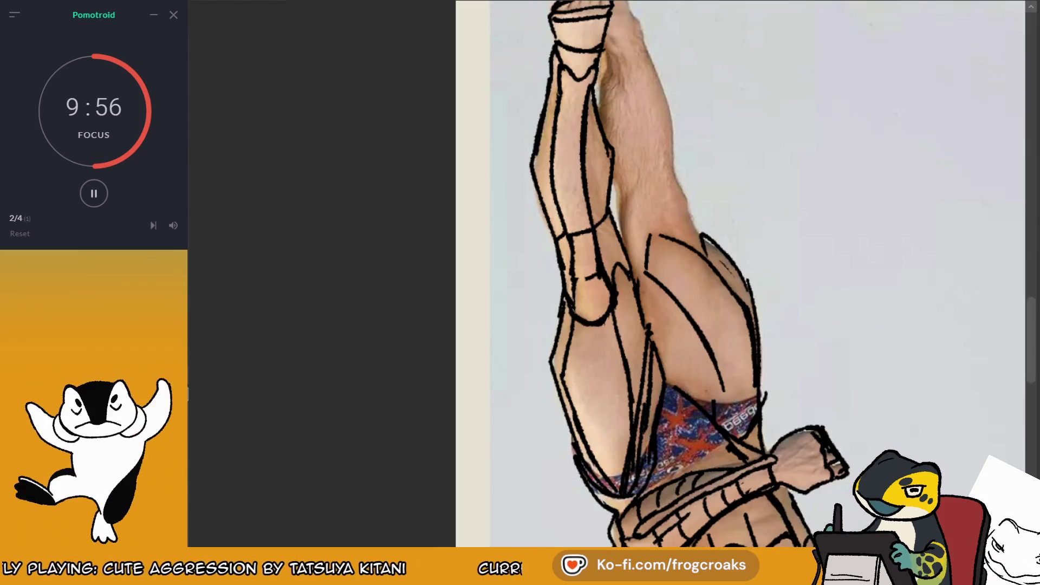
key("shift+v")
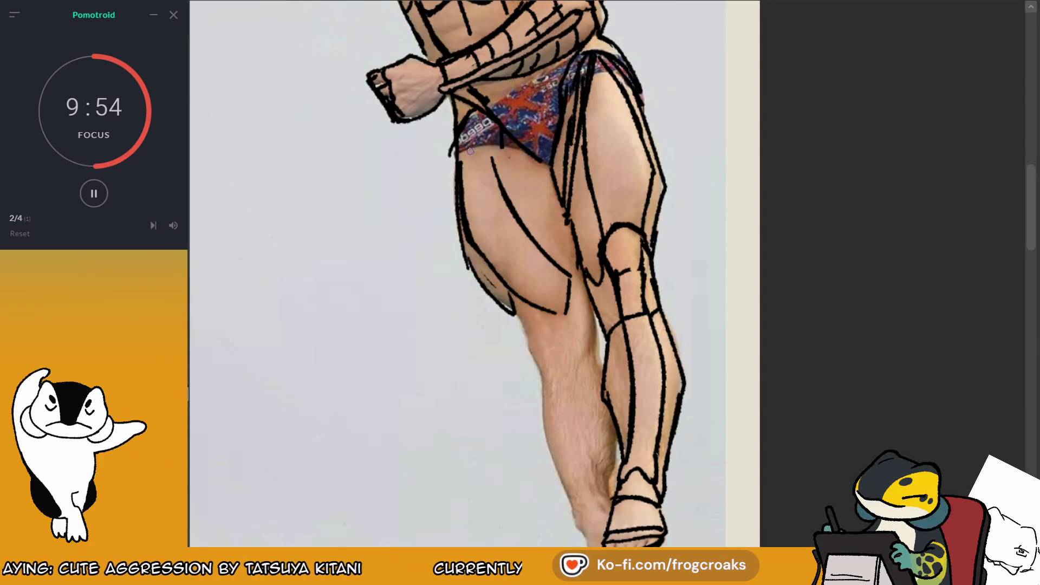
left_click_drag(477, 111, 595, 295)
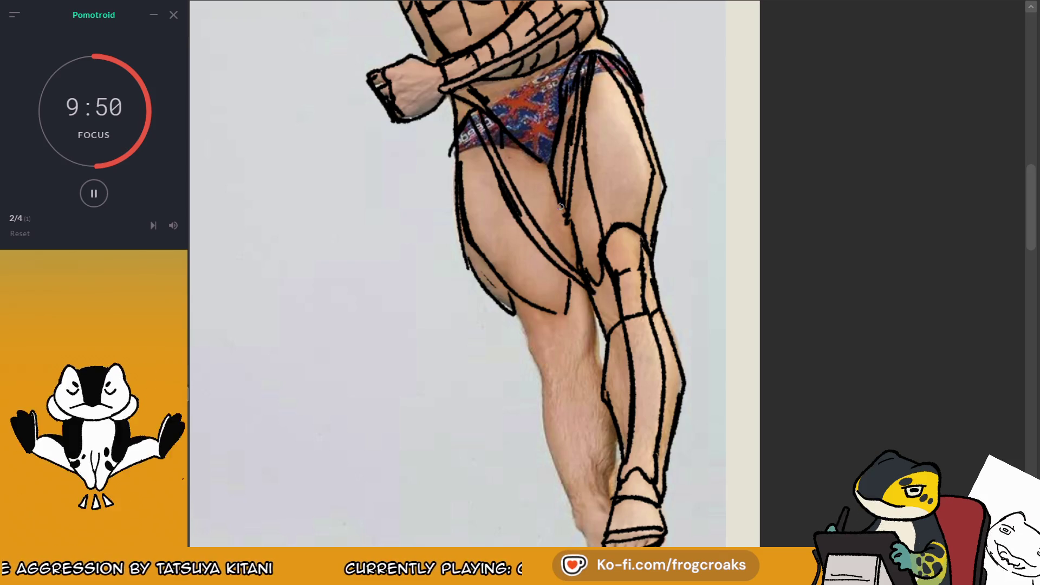
left_click_drag(515, 145, 546, 234)
left_click_drag(544, 171, 571, 263)
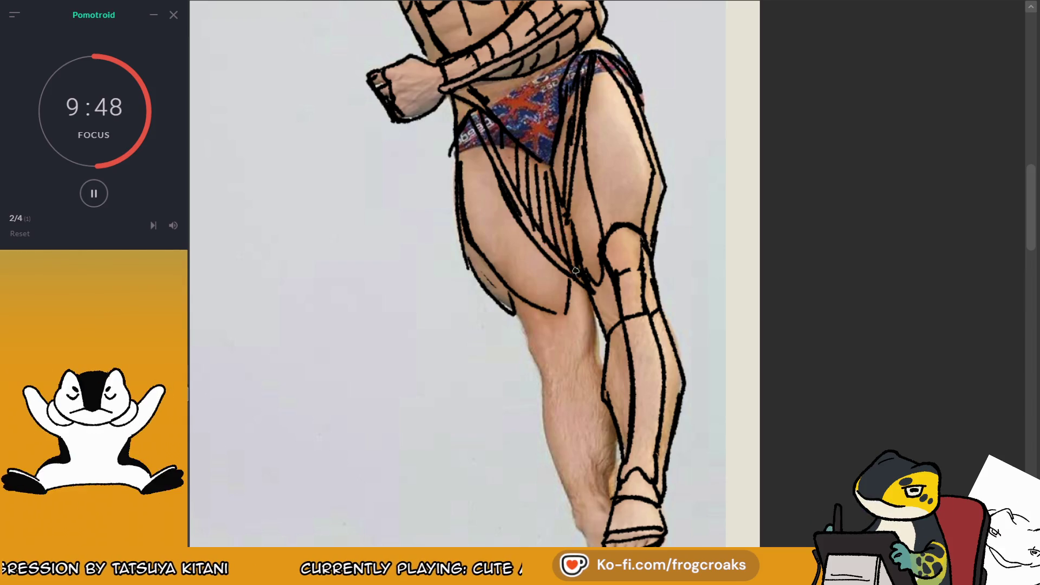
left_click_drag(573, 161, 580, 263)
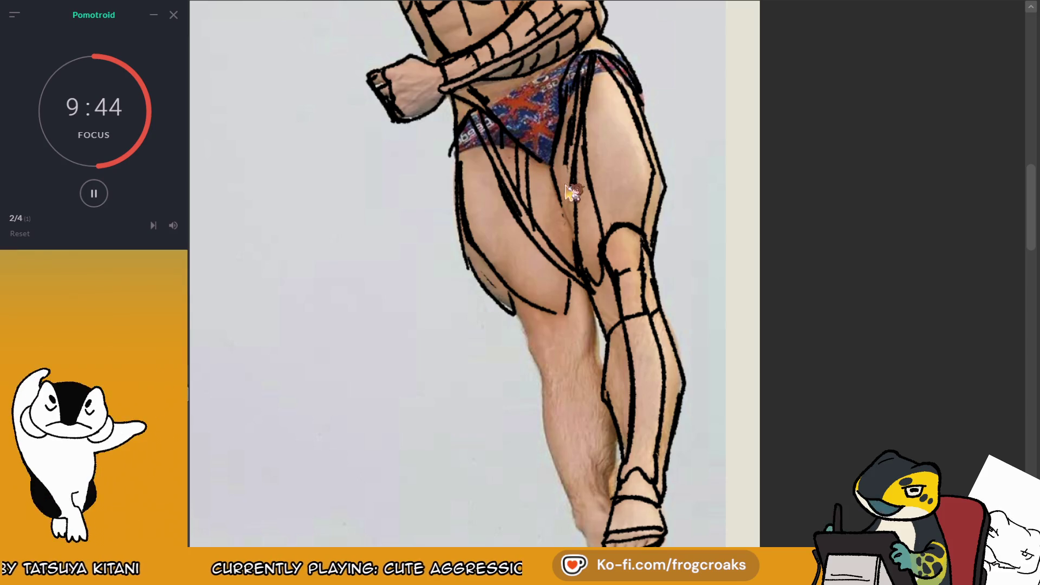
left_click_drag(569, 161, 581, 265)
- Mirror the view and sketch a V-shaped contour and curve at the back of the knee
key("m")
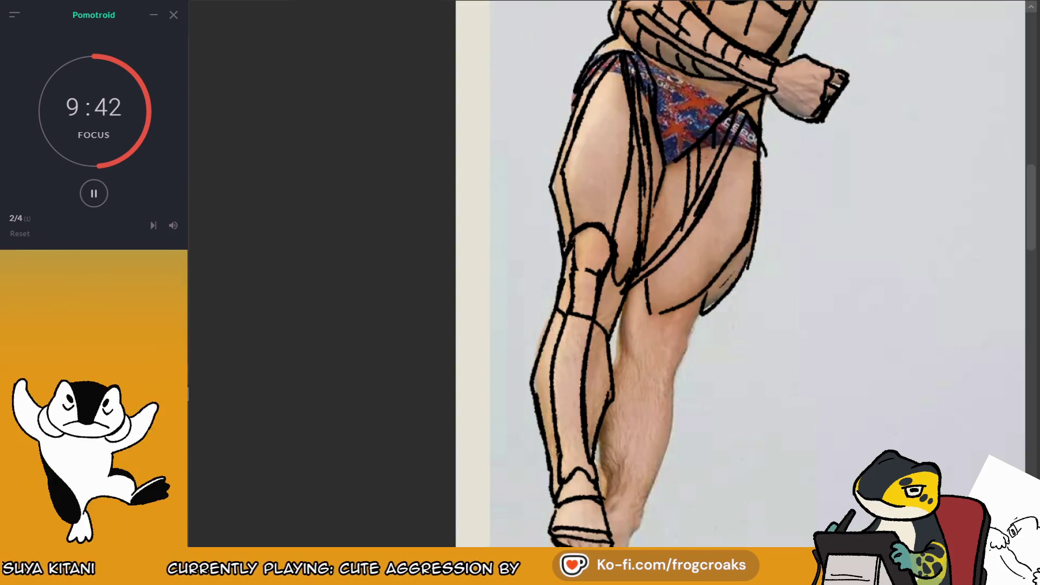
left_click_drag(665, 331, 686, 341)
mouse_move(704, 305)
left_mouse_down()
mouse_move(663, 365)
mouse_move(689, 341)
left_mouse_up()
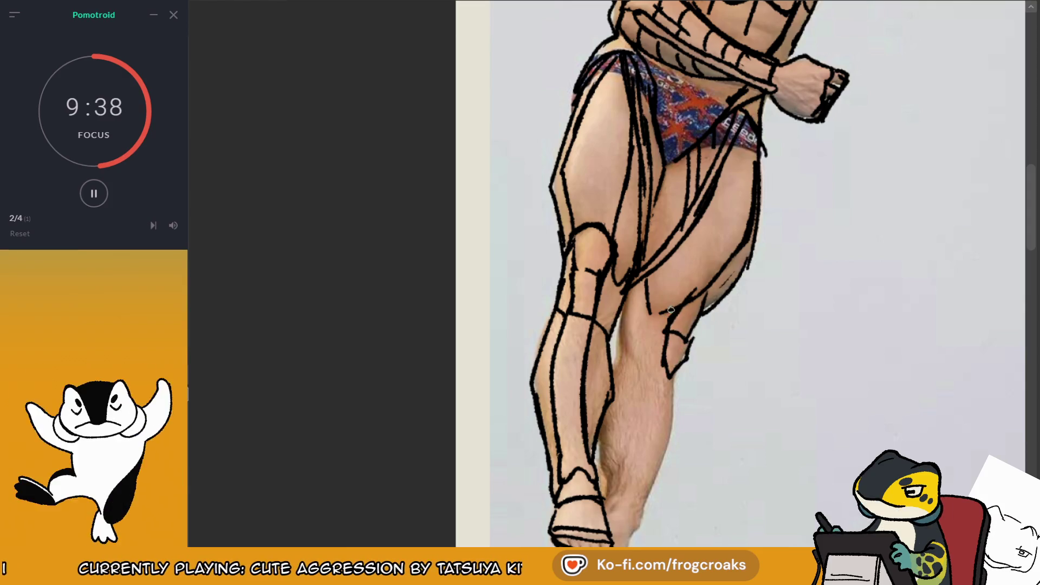
mouse_move(630, 292)
left_mouse_down()
mouse_move(620, 353)
mouse_move(664, 366)
mouse_move(714, 225)
mouse_move(662, 335)
left_mouse_up()
- Redraw the back, outer and inner calf contours and add a line along the heel and ankle
left_click_drag(669, 260, 667, 343)
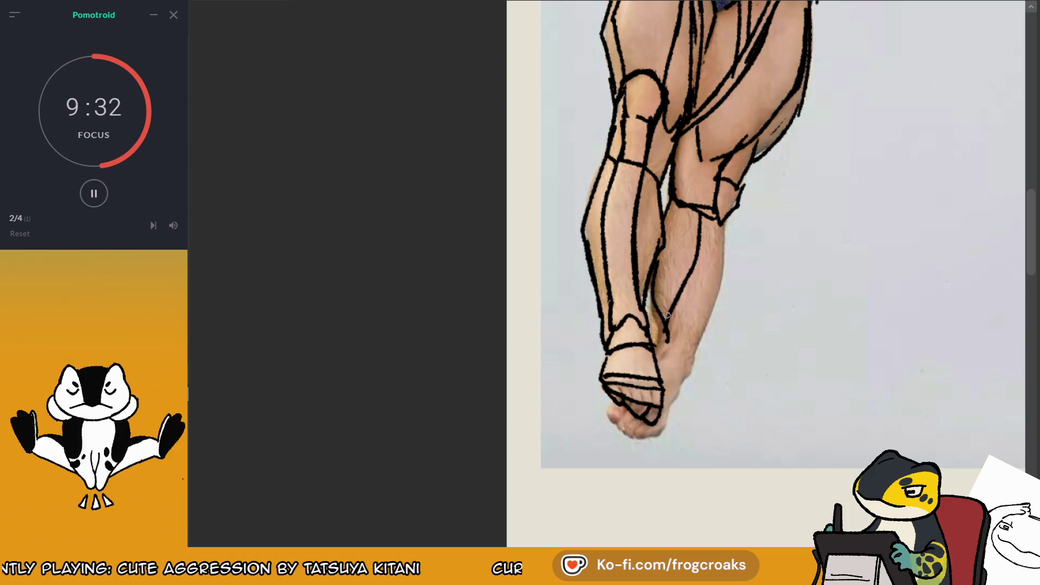
key("ctrl+z")
key("ctrl+z")
left_click_drag(694, 277, 662, 340)
left_click_drag(664, 300, 649, 345)
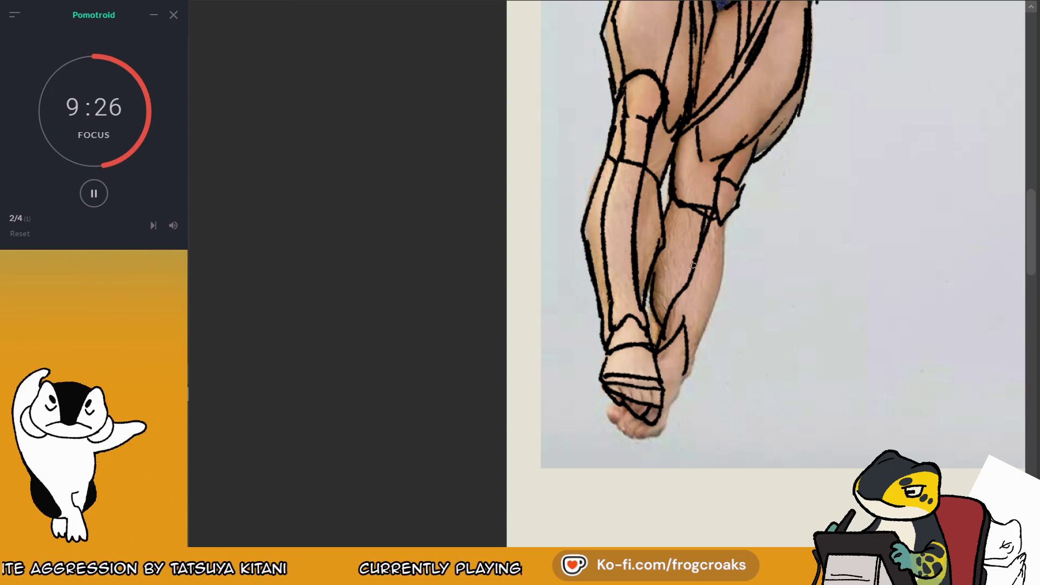
left_click_drag(701, 250, 680, 306)
left_click_drag(728, 215, 696, 341)
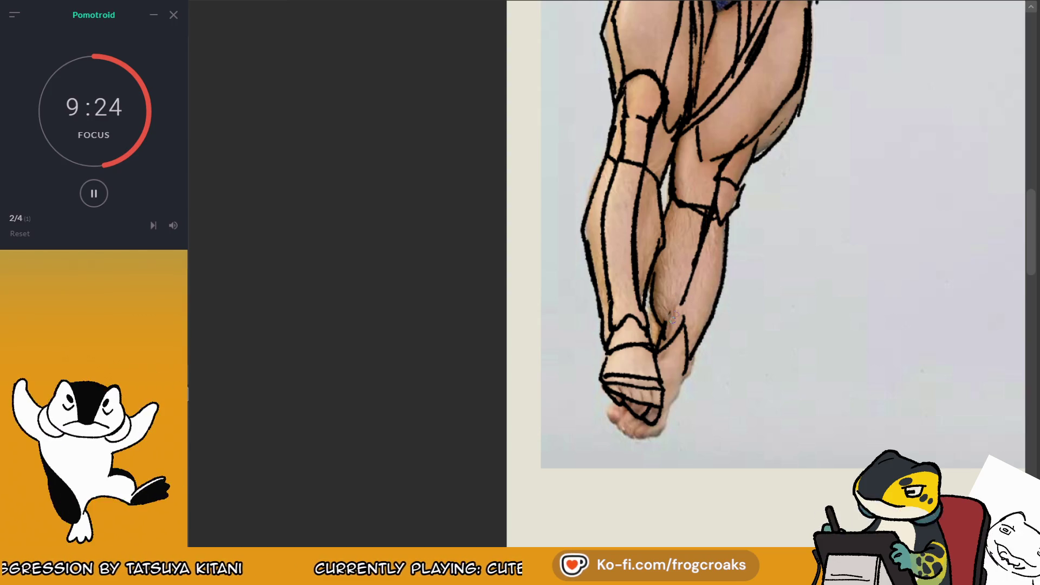
mouse_move(698, 260)
left_mouse_down()
mouse_move(668, 334)
mouse_move(683, 381)
left_mouse_up()
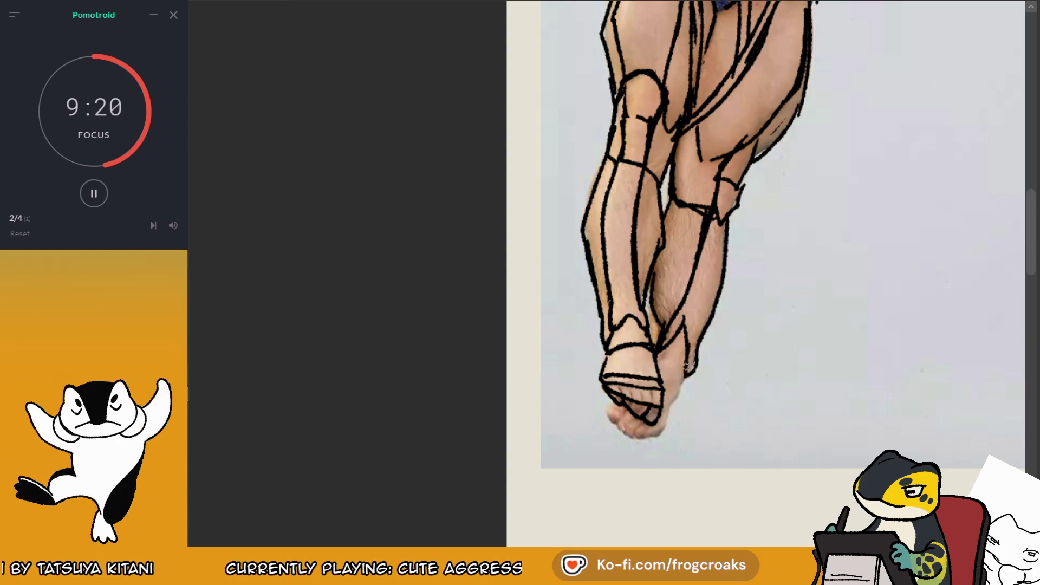
mouse_move(680, 387)
left_mouse_down()
mouse_move(667, 413)
mouse_move(611, 428)
mouse_move(650, 436)
mouse_move(661, 424)
left_mouse_up()
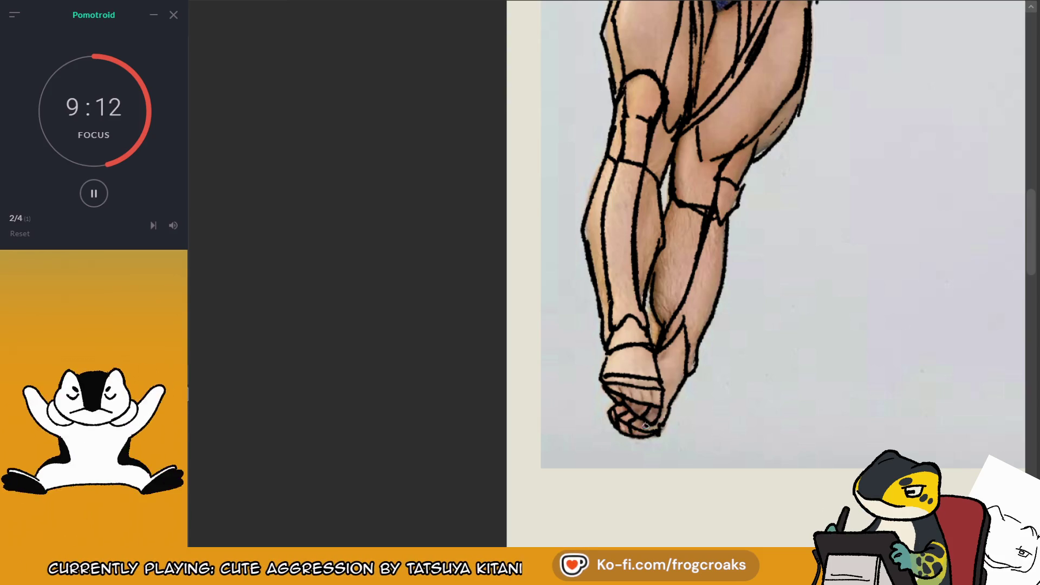
scroll(645, 425, "down", 2)
- Toggle the tracing off and on to compare it with the diver photo
scroll(684, 335, "up", 2)
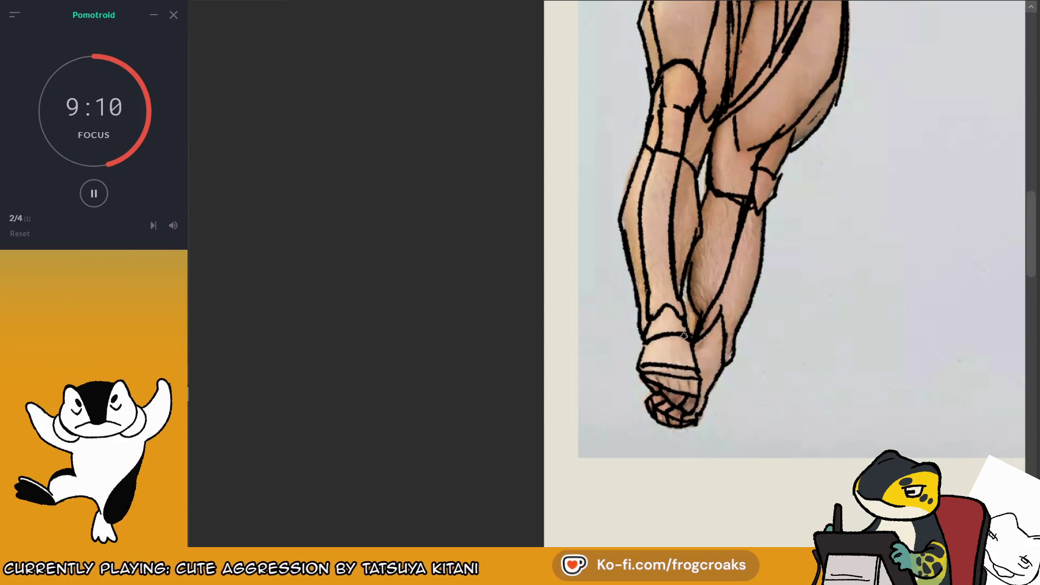
key("h")
key("h")
key("h")
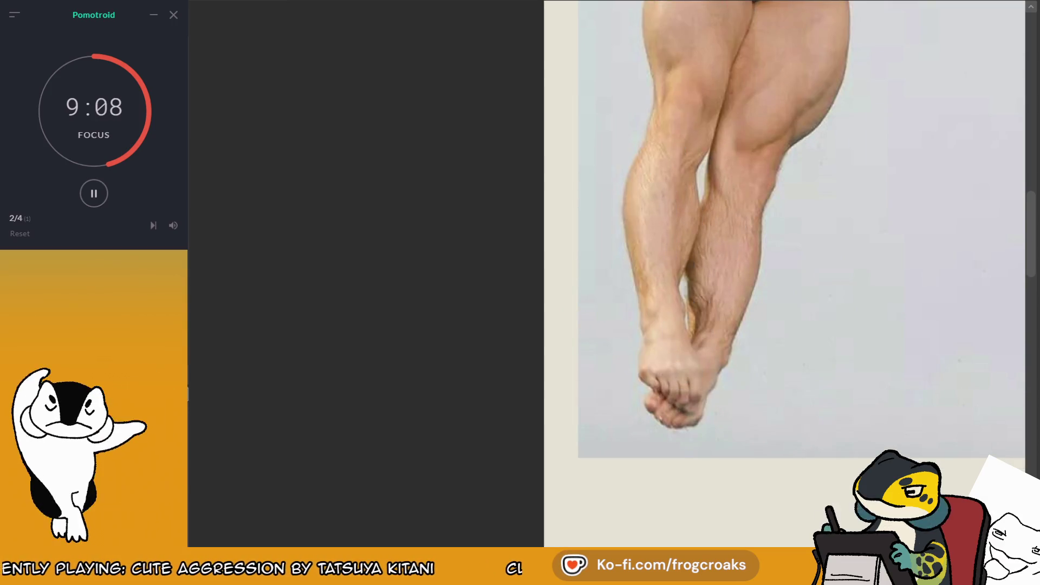
key("h")
- Zoom to the raised fist and ink strokes along its top and right edge
scroll(671, 283, "down", 2)
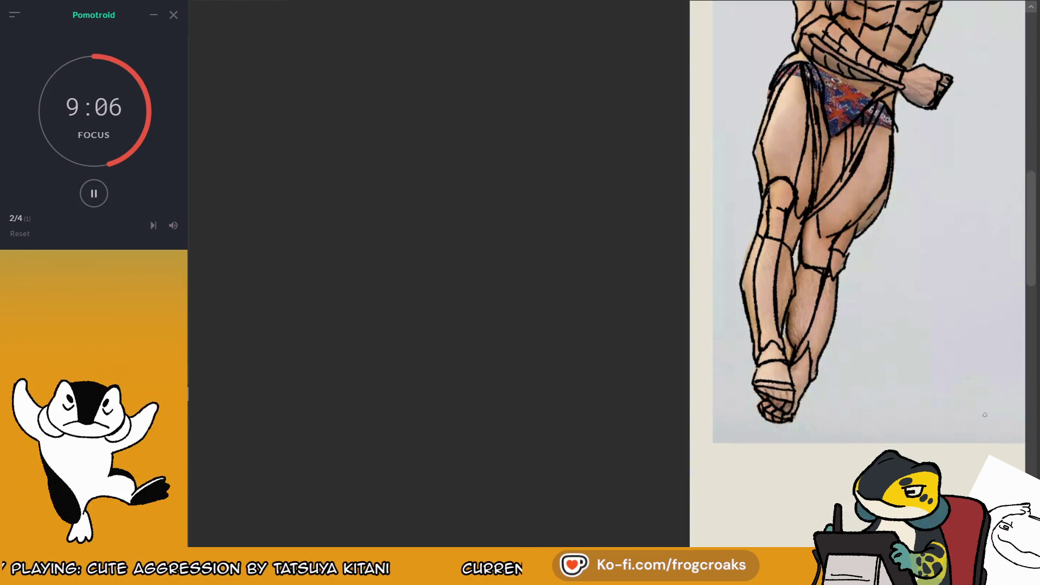
scroll(670, 284, "down", 2)
scroll(585, 204, "down", 2)
scroll(413, 227, "down", 1)
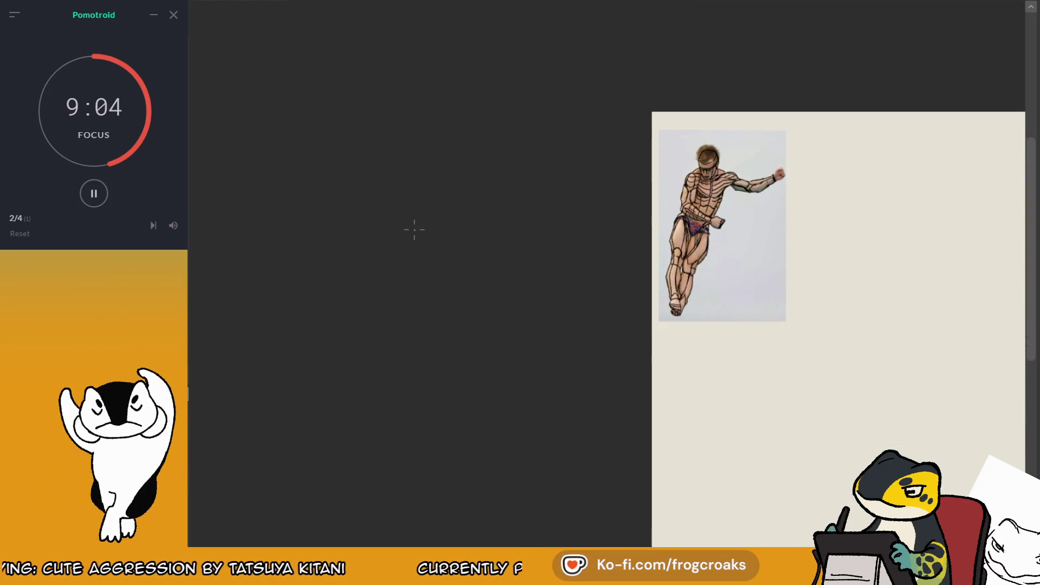
scroll(708, 86, "down", 1)
scroll(884, 335, "up", 2)
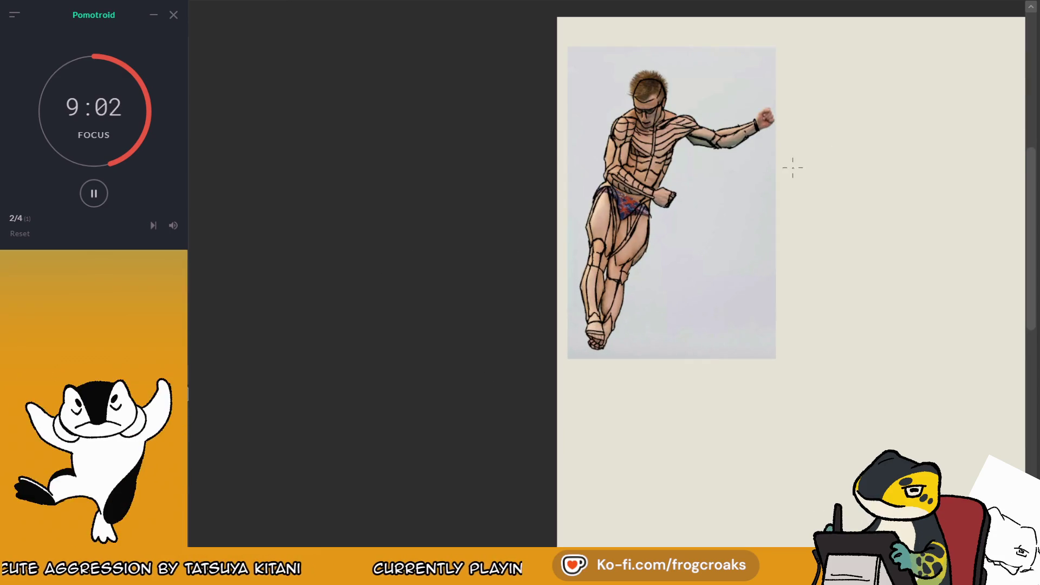
scroll(962, 33, "up", 3)
scroll(886, 14, "up", 1)
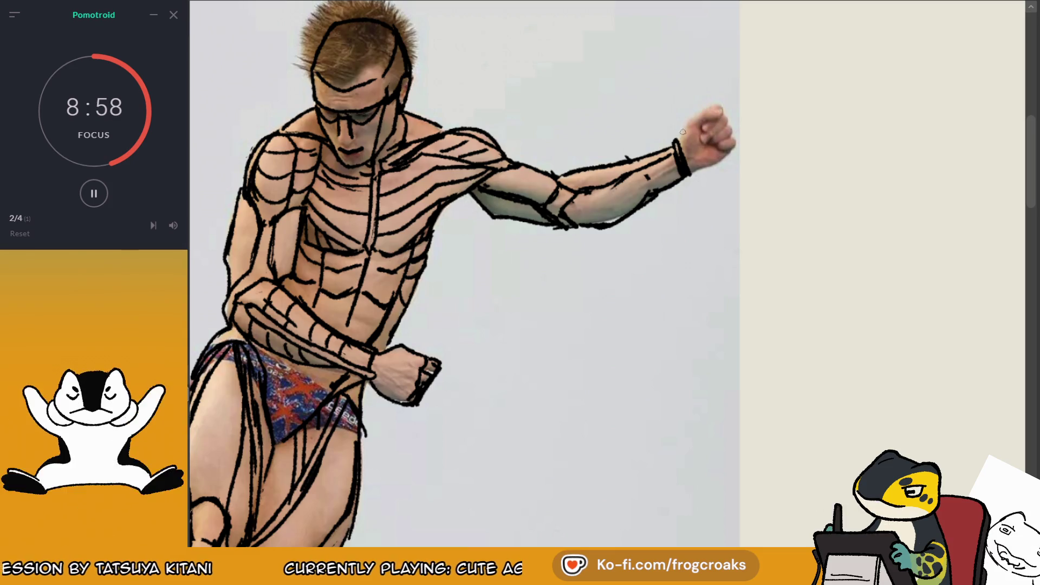
left_click_drag(687, 125, 709, 110)
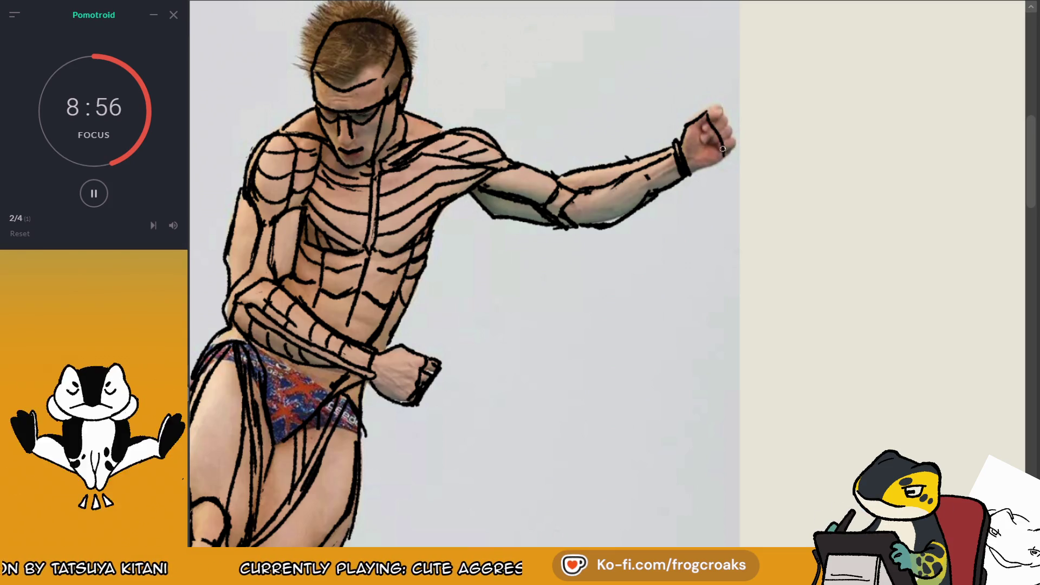
left_click_drag(728, 144, 709, 167)
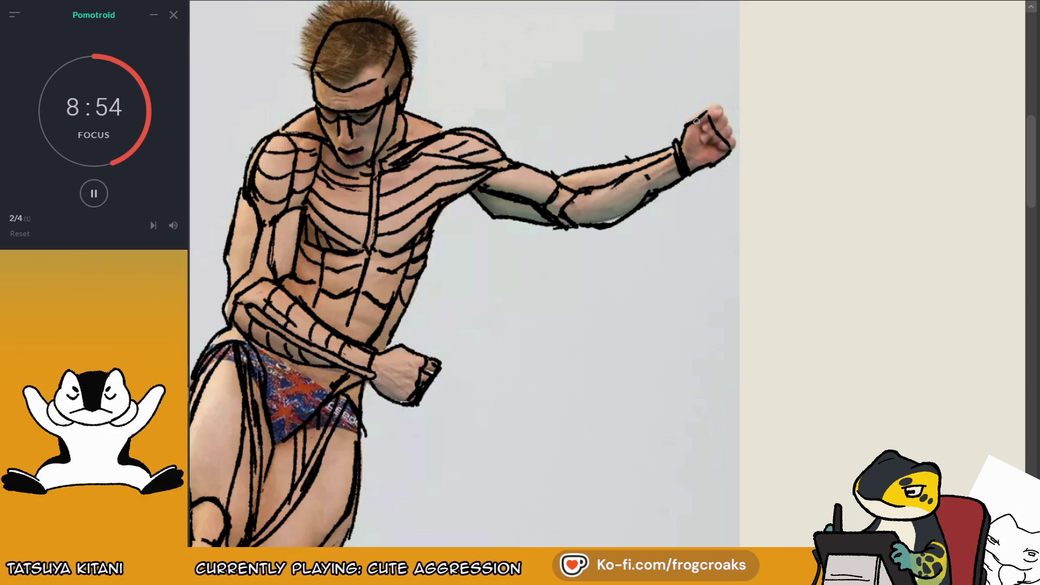
left_click_drag(688, 124, 718, 107)
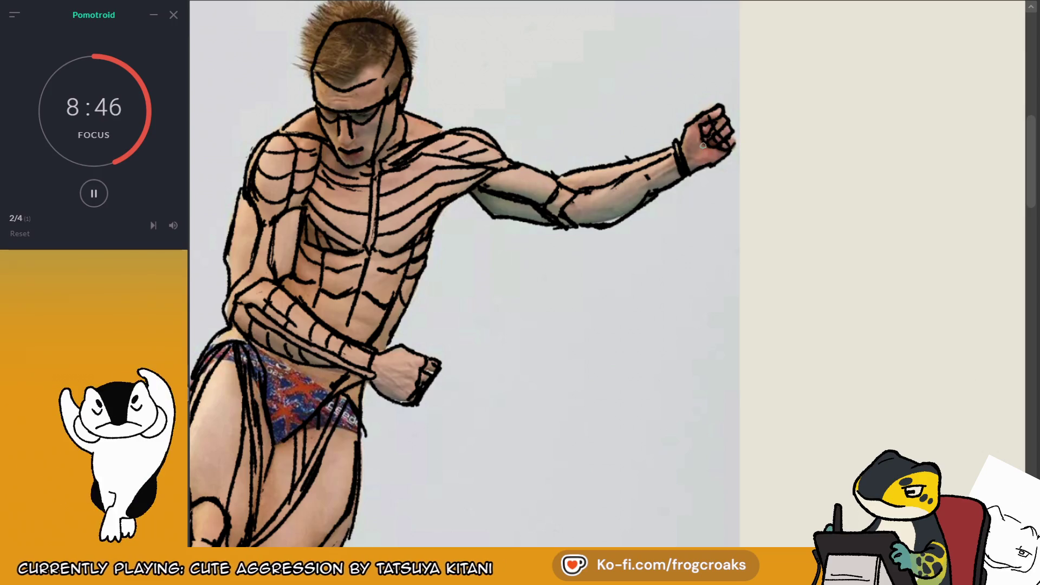
- Drag the contour tracing off the photo to sit right of the Phase 1 sketch, then toggle it to compare
scroll(714, 151, "down", 5)
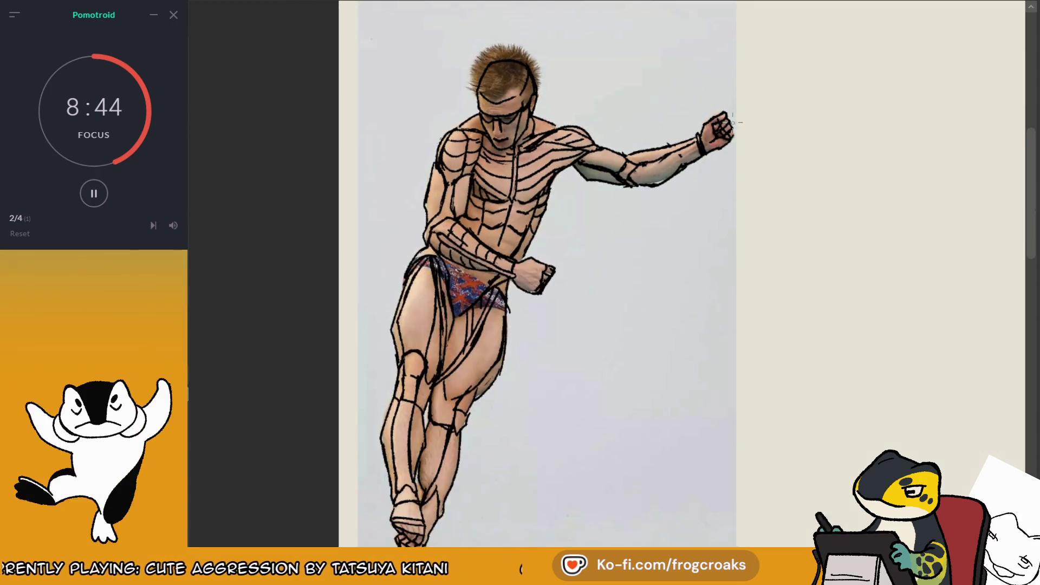
scroll(683, 98, "up", 2)
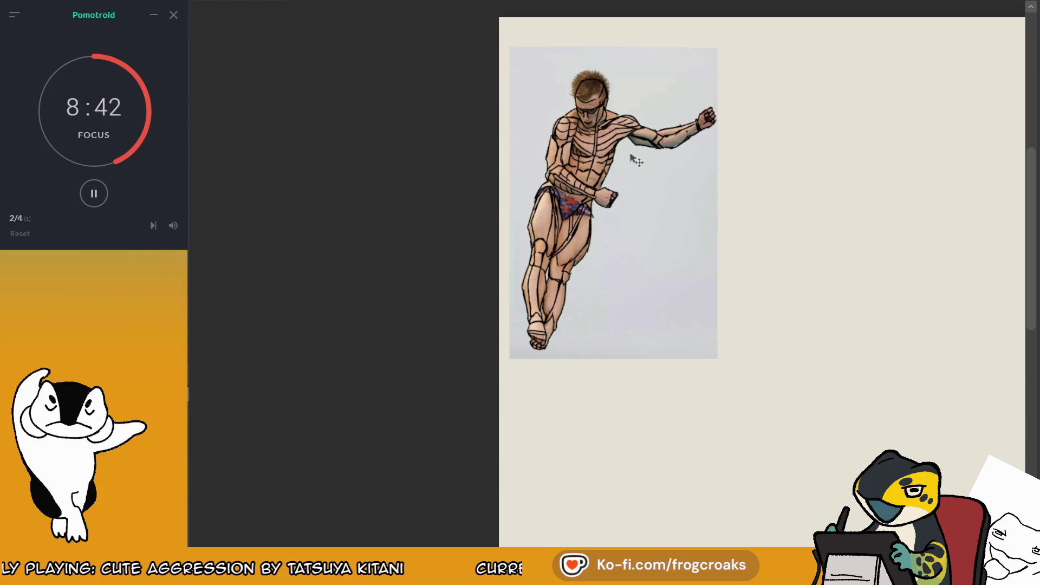
left_click_drag(611, 177, 857, 170)
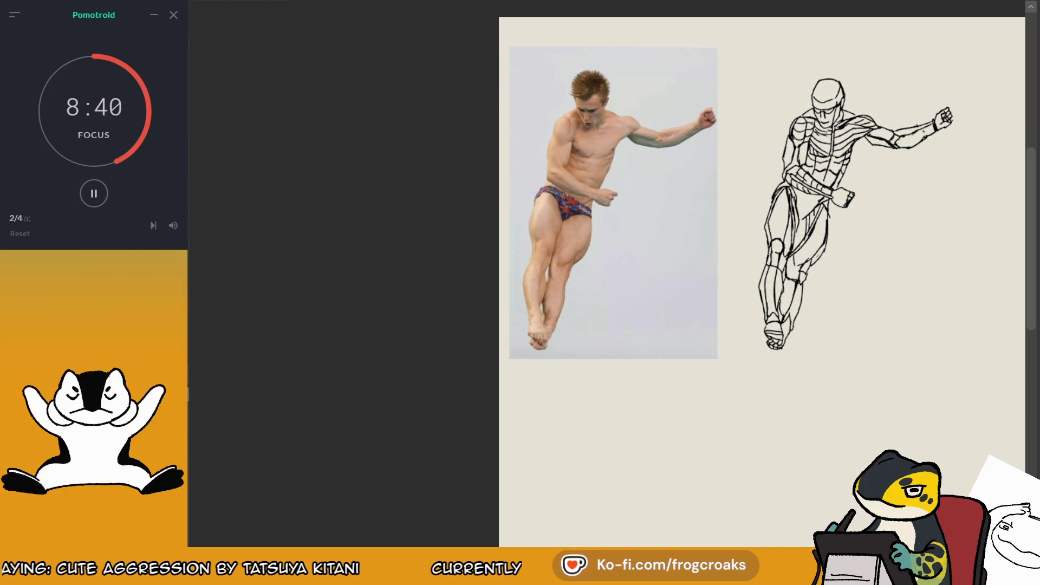
scroll(758, 282, "right", 3)
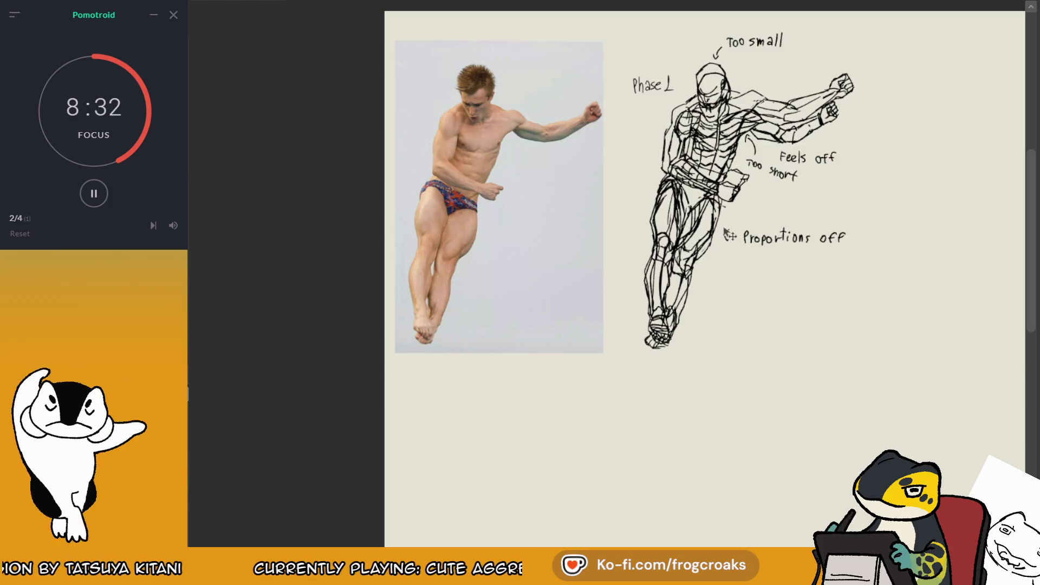
mouse_move(704, 232)
left_mouse_down()
mouse_move(921, 242)
mouse_move(815, 236)
left_mouse_up()
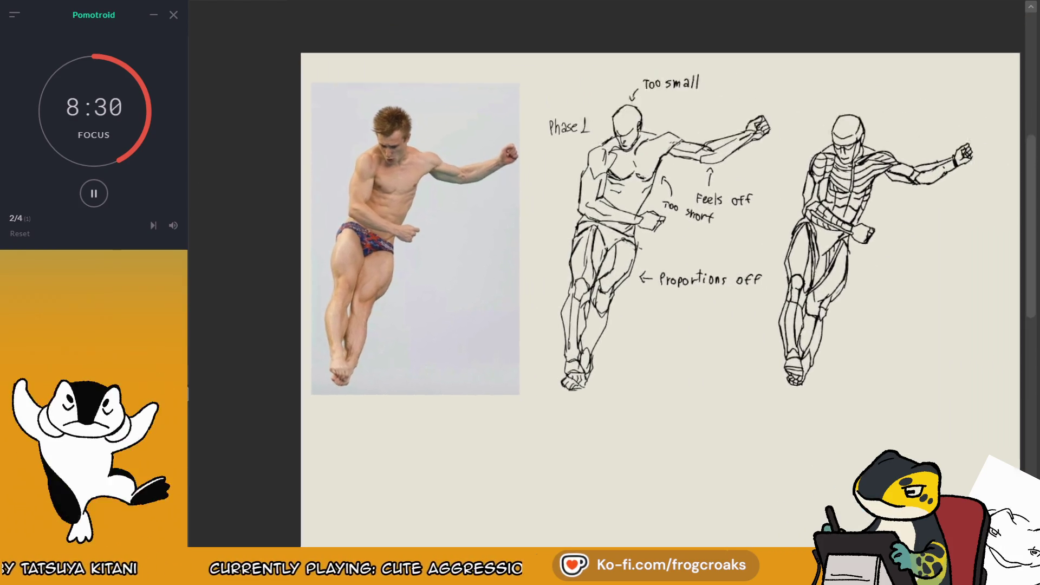
left_click_drag(855, 163, 845, 162)
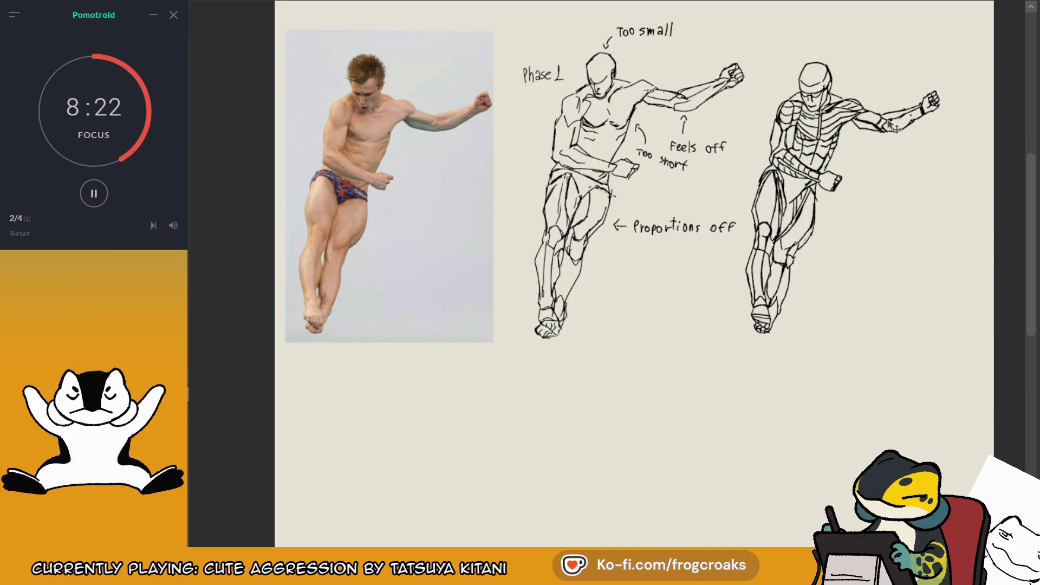
key("ctrl+z")
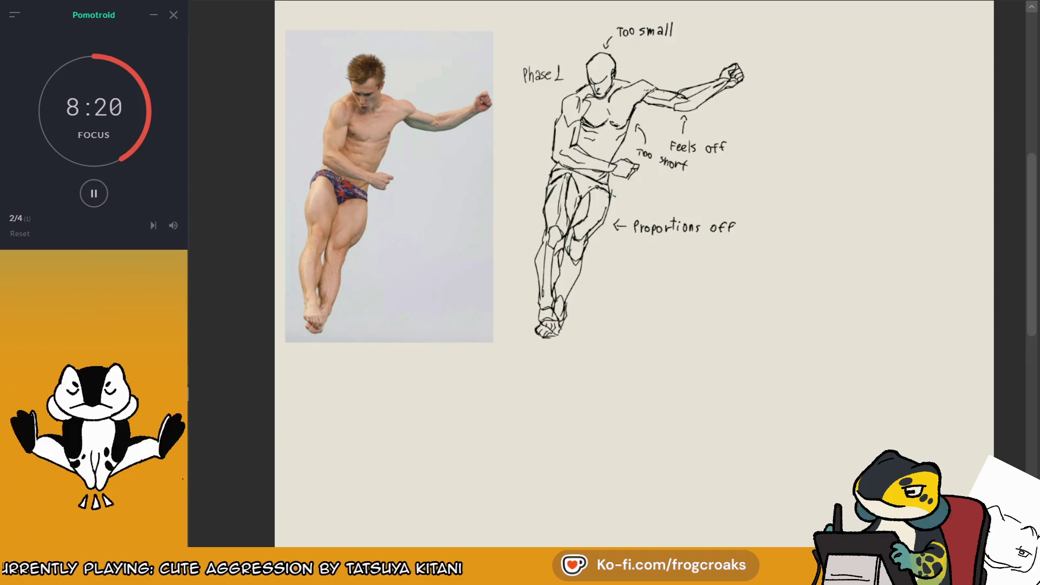
key("ctrl+y")
- Erase the 'Proportions off' and 'Feels off' notes and write a 'Too small' note with an upward arrow
scroll(596, 339, "up", 1)
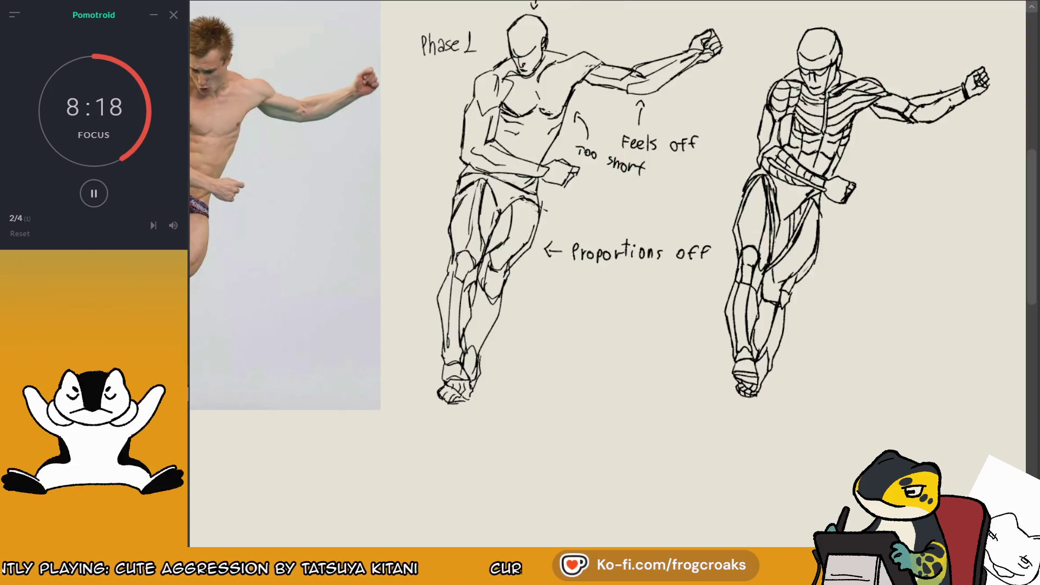
scroll(596, 339, "up", 1)
left_click_drag(539, 309, 699, 313)
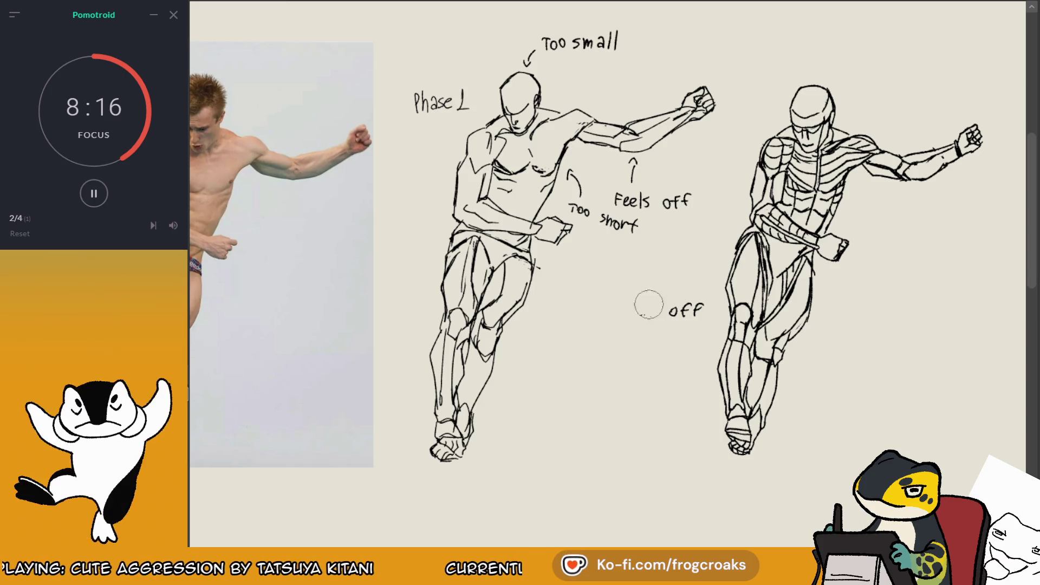
mouse_move(652, 199)
left_mouse_down()
mouse_move(621, 209)
mouse_move(632, 163)
left_mouse_up()
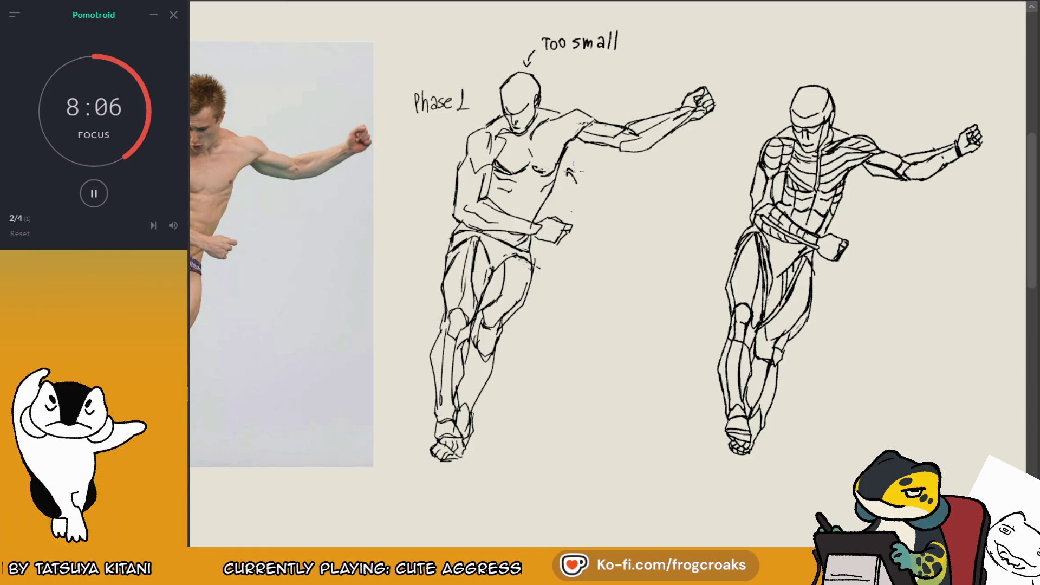
mouse_move(576, 182)
left_mouse_down()
mouse_move(567, 169)
mouse_move(592, 179)
left_mouse_up()
mouse_move(587, 181)
left_mouse_down()
mouse_move(586, 194)
mouse_move(609, 184)
mouse_move(651, 196)
left_mouse_up()
left_click_drag(655, 181, 656, 196)
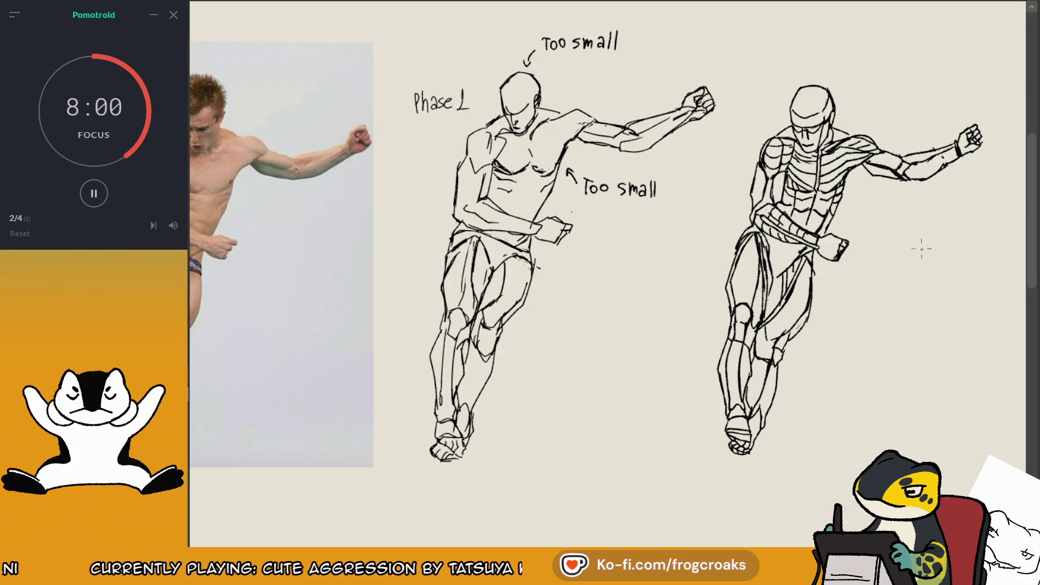
- Bracket the Phase 1 figure's thigh and label it 'Too short'
left_click_drag(860, 309, 888, 288)
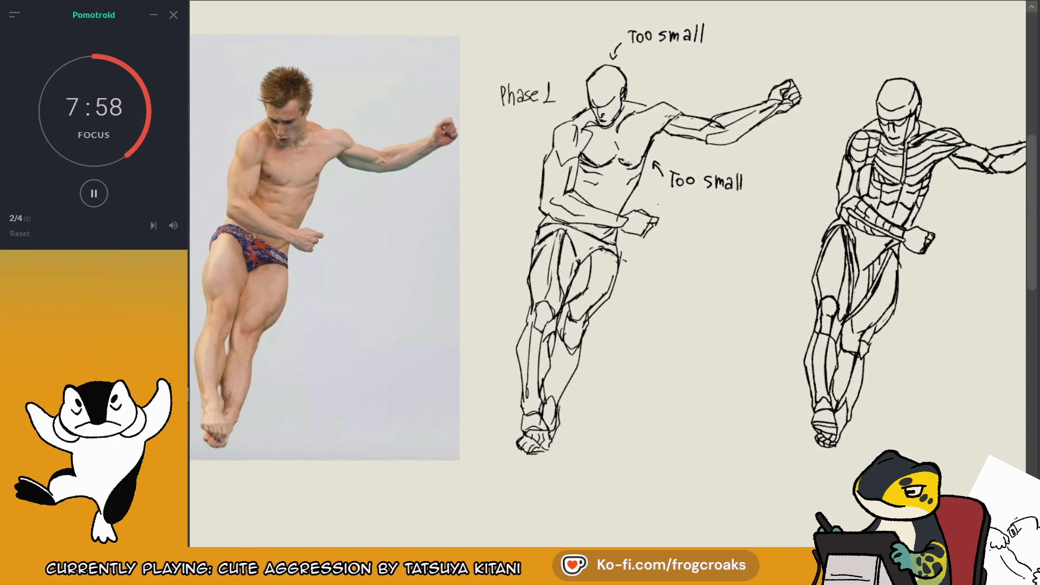
left_click_drag(667, 226, 646, 219)
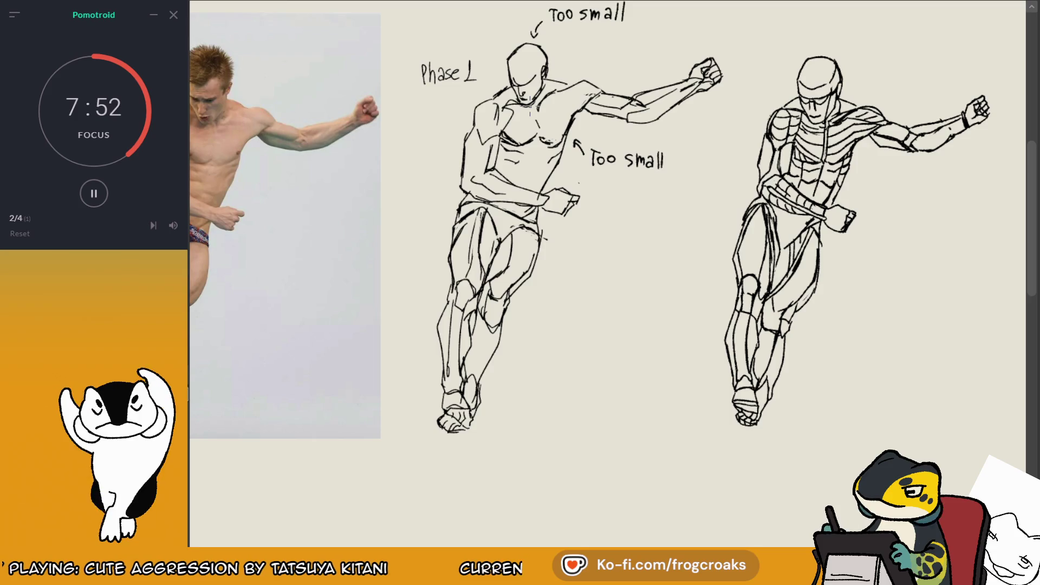
left_click_drag(550, 231, 526, 440)
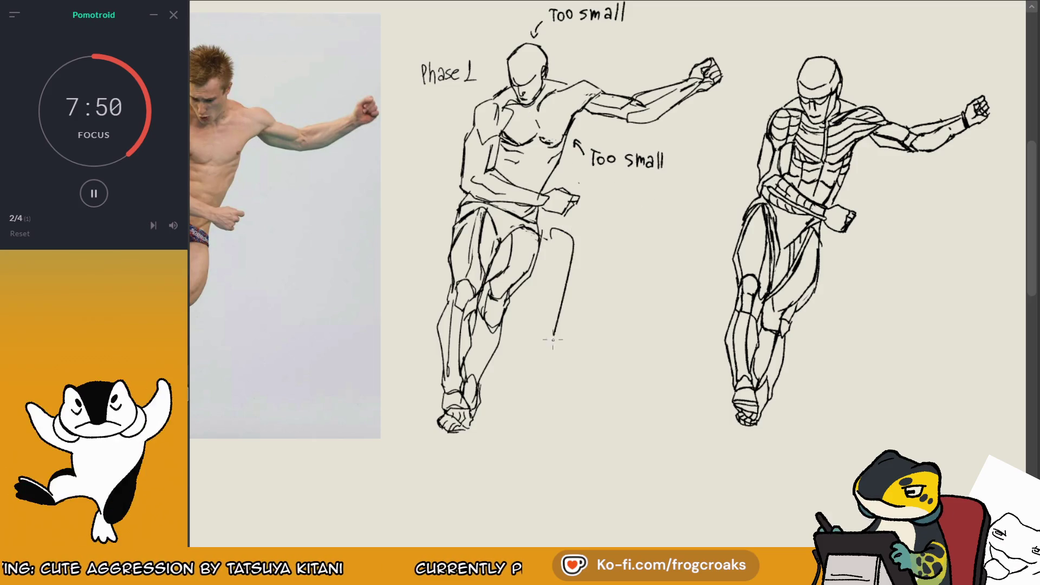
key("ctrl+z")
mouse_move(550, 265)
left_mouse_down()
mouse_move(561, 235)
mouse_move(525, 302)
left_mouse_up()
left_click_drag(559, 260, 570, 259)
mouse_move(565, 260)
left_mouse_down()
mouse_move(565, 272)
mouse_move(628, 281)
left_mouse_up()
left_click_drag(624, 268, 634, 266)
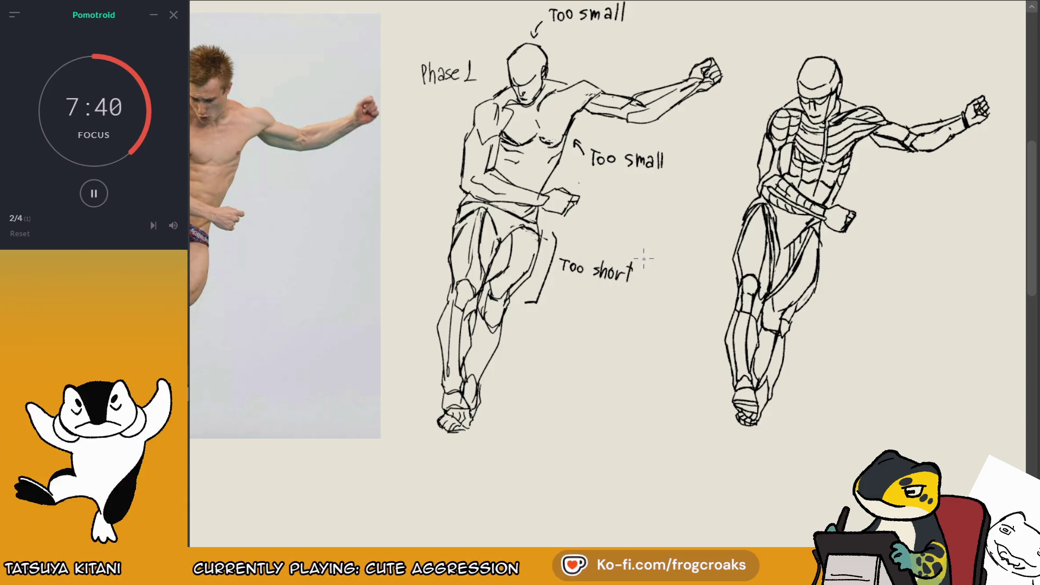
- Bracket the Phase 1 figure's lower leg and label it 'Too long'
left_click_drag(507, 392, 498, 392)
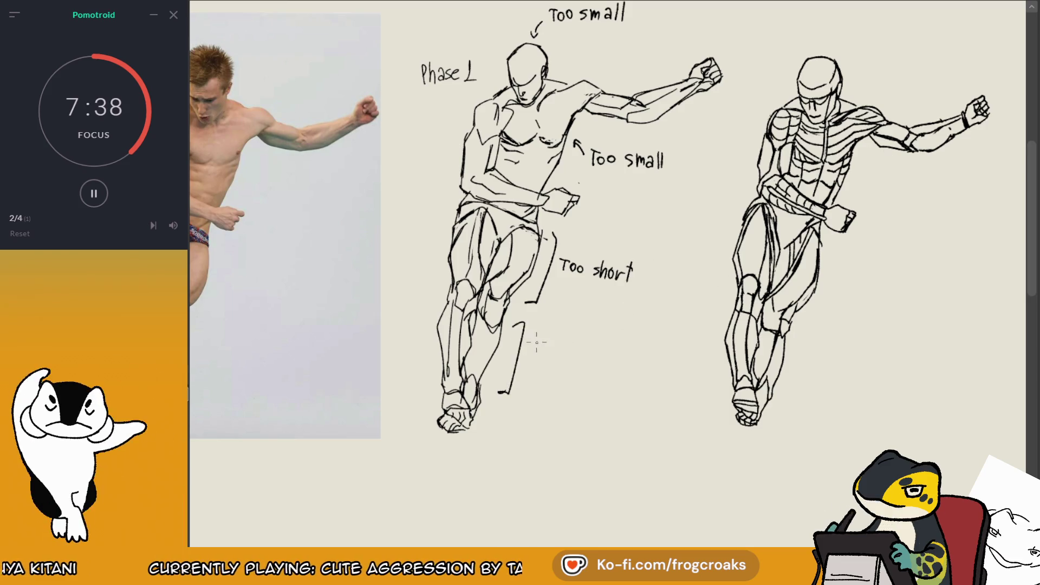
left_click_drag(536, 343, 547, 345)
left_click_drag(540, 344, 547, 359)
left_click_drag(555, 354, 572, 368)
left_click_drag(583, 359, 591, 379)
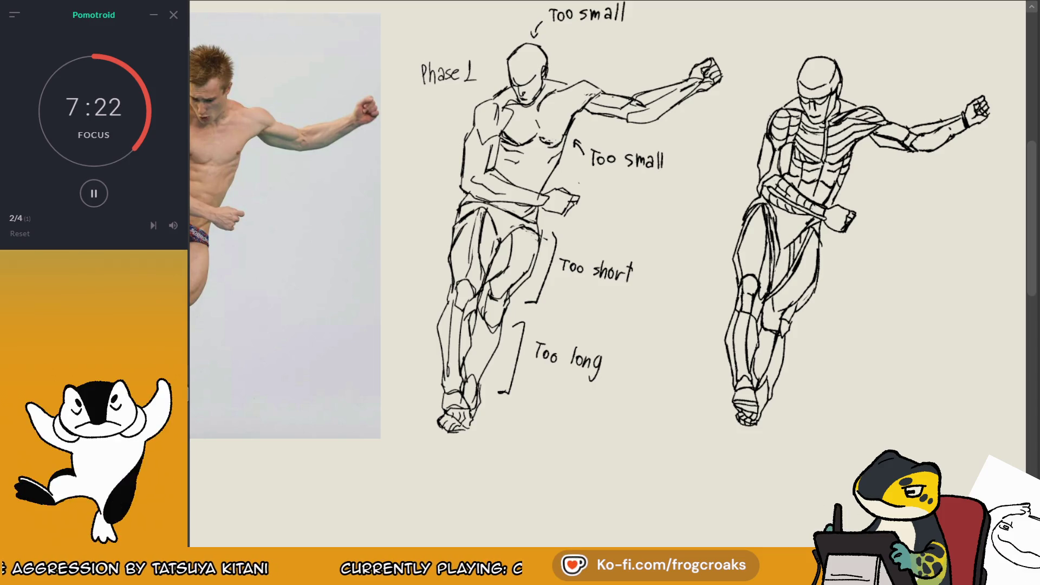
key("ctrl+minus")
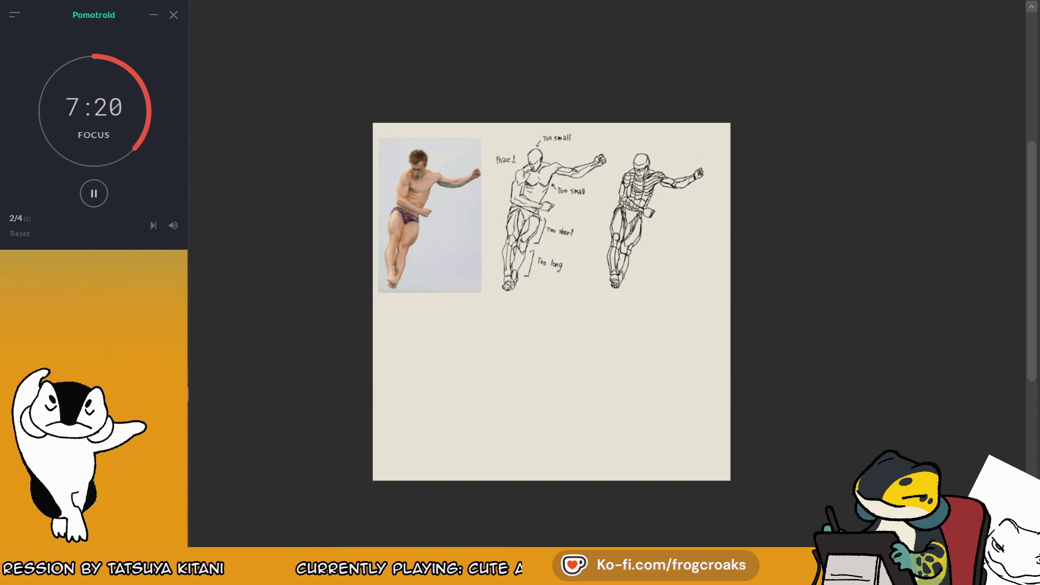
key("ctrl+plus")
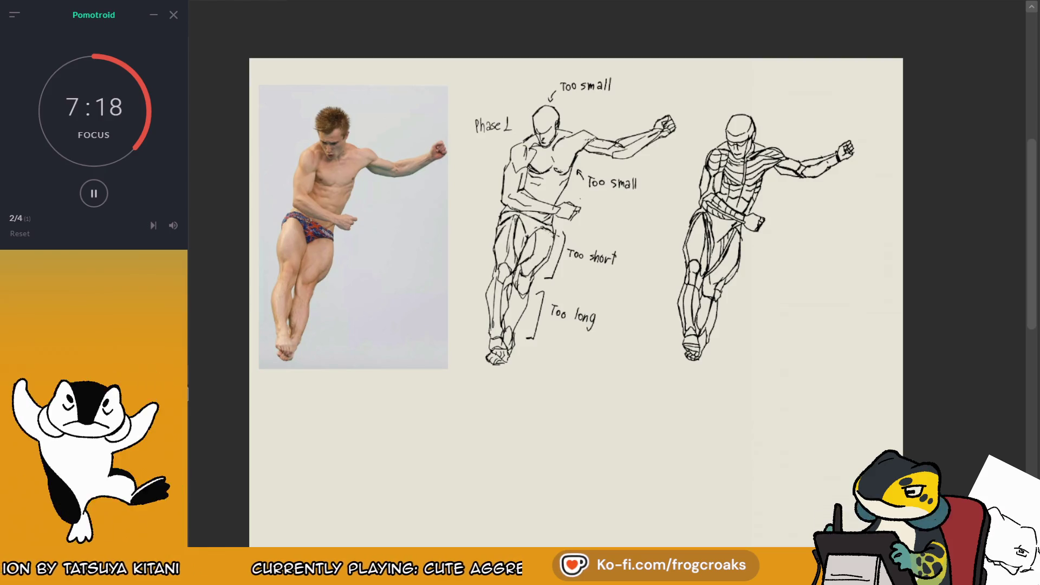
key("ctrl+z")
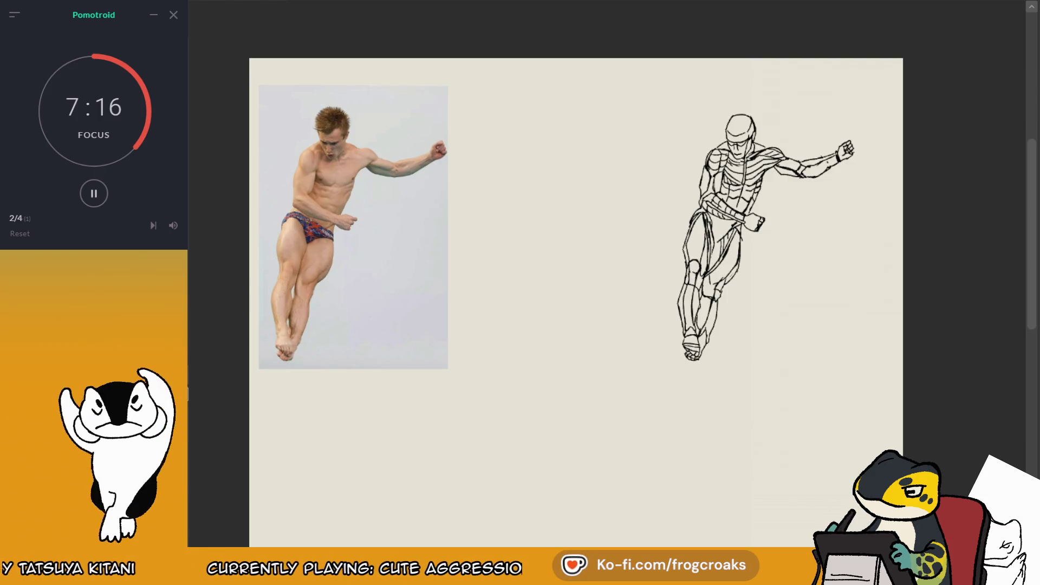
key("ctrl+y")
key("ctrl+z")
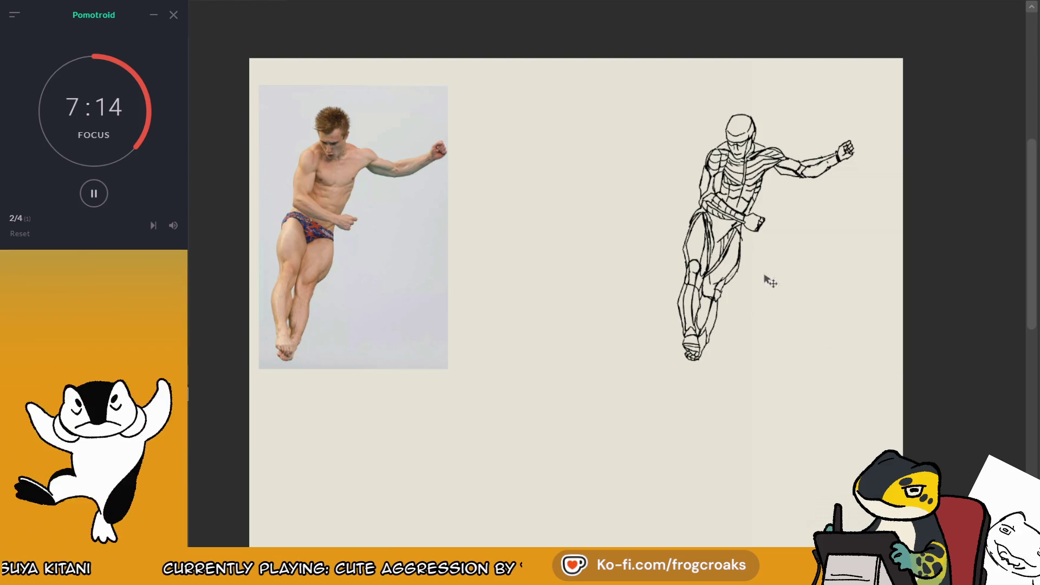
left_click_drag(772, 200, 571, 204)
scroll(520, 277, "up", 1)
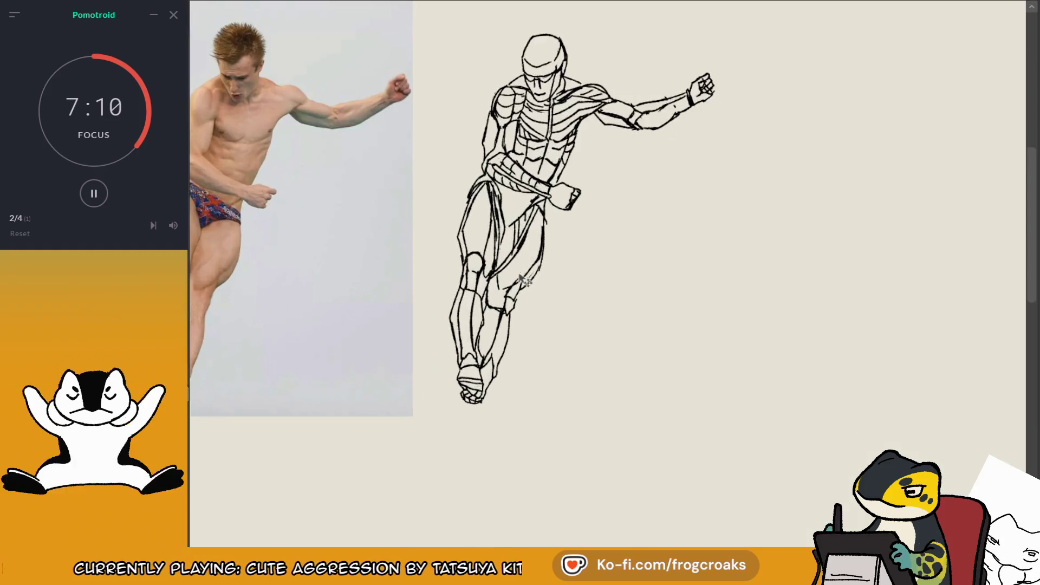
scroll(441, 139, "up", 1)
left_click_drag(441, 140, 771, 171)
scroll(693, 172, "down", 1)
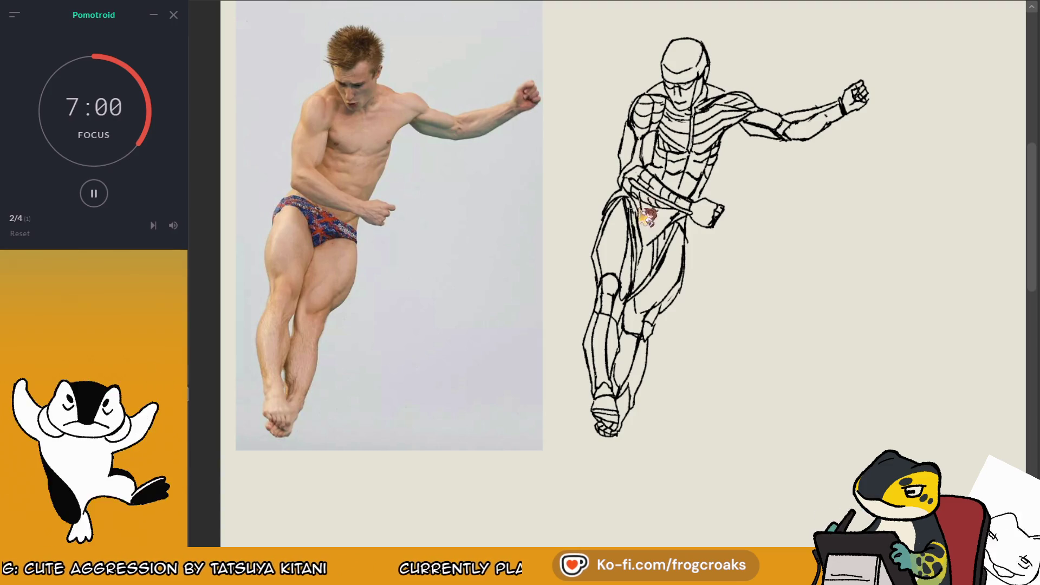
scroll(629, 175, "down", 2)
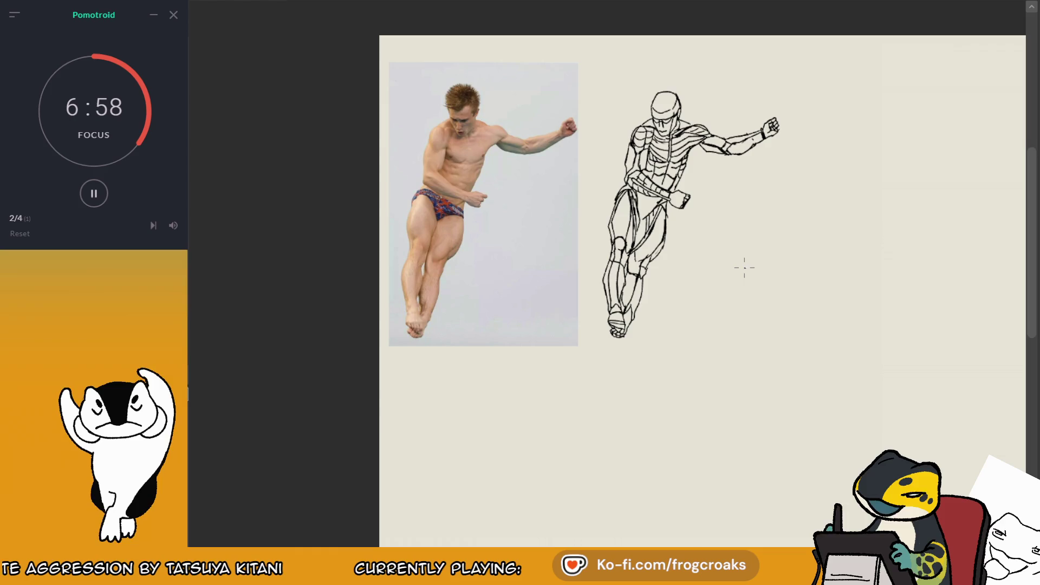
scroll(675, 172, "down", 1)
scroll(675, 171, "up", 1)
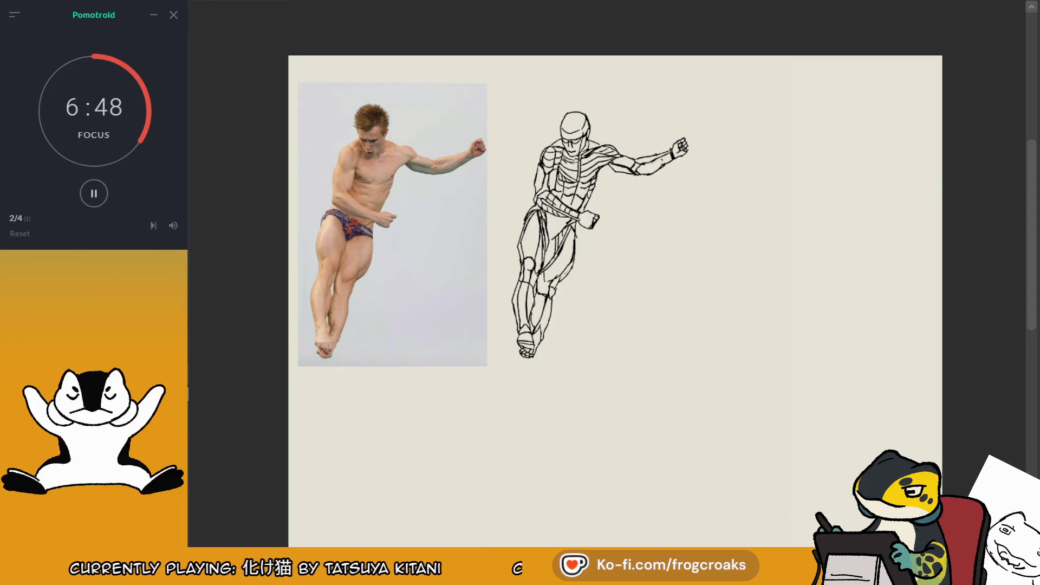
scroll(389, 172, "up", 3)
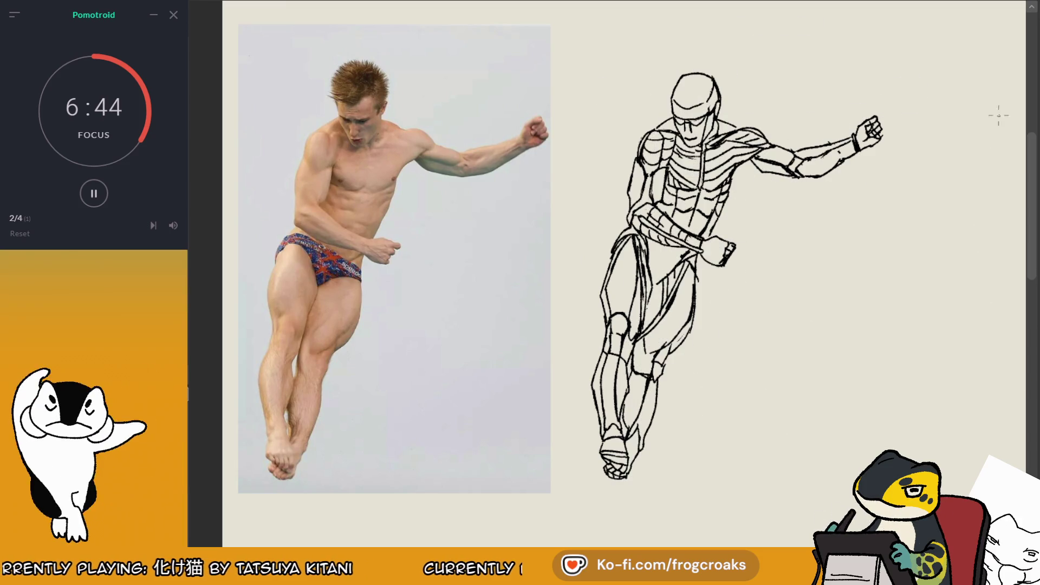
scroll(998, 116, "down", 1)
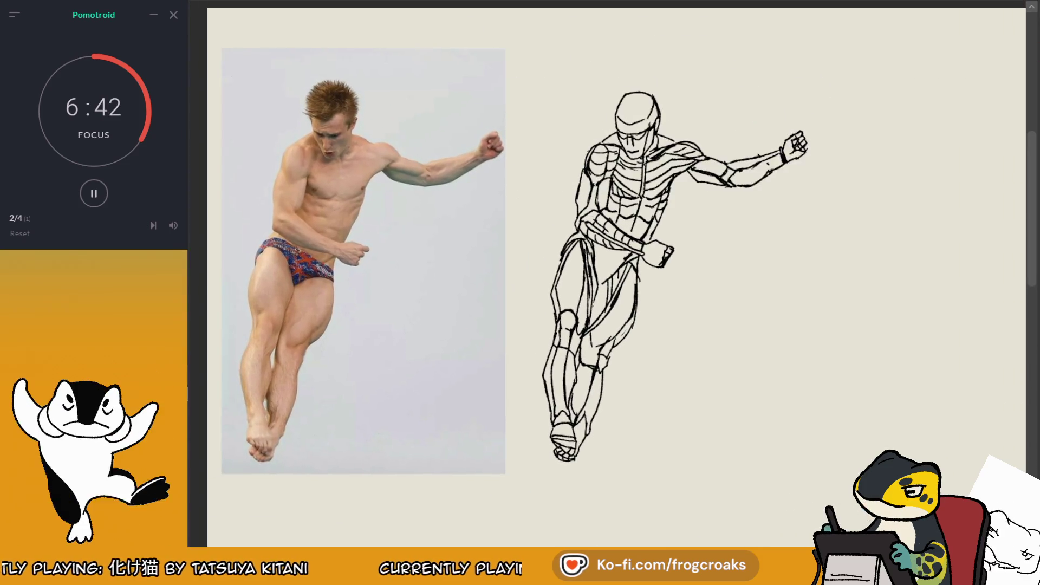
scroll(616, 271, "right", 3)
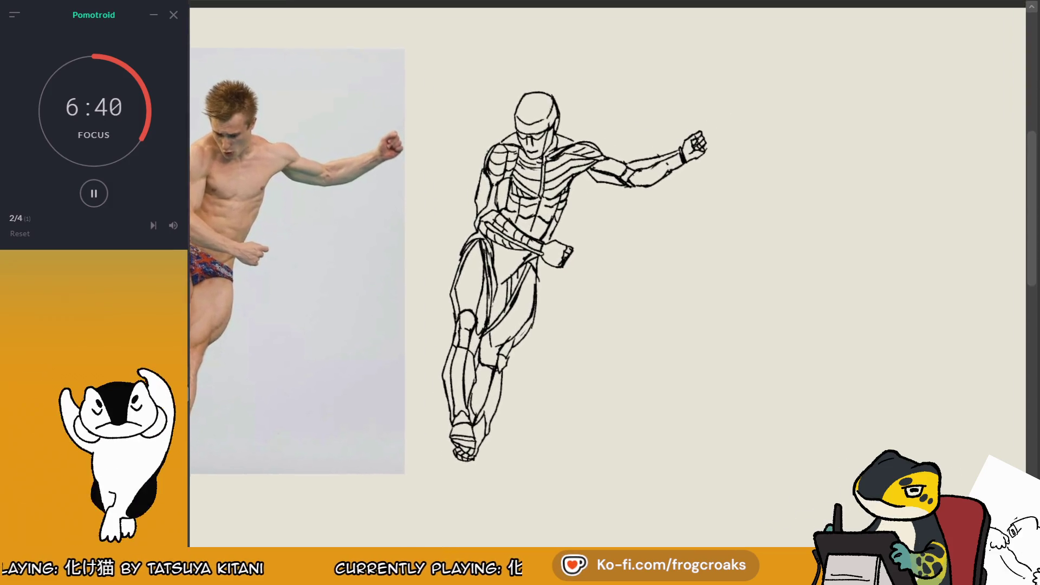
scroll(616, 271, "left", 3)
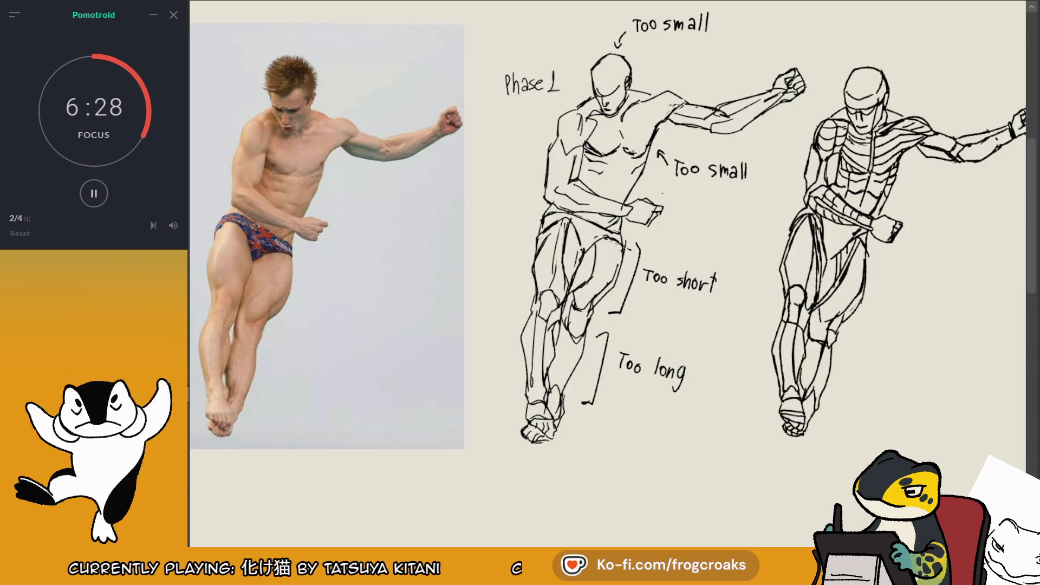
- Undo an accidental paste, hide the Phase 1 sketch, and move the faded muscle figure beside the photo
key("ctrl+v")
key("ctrl+z")
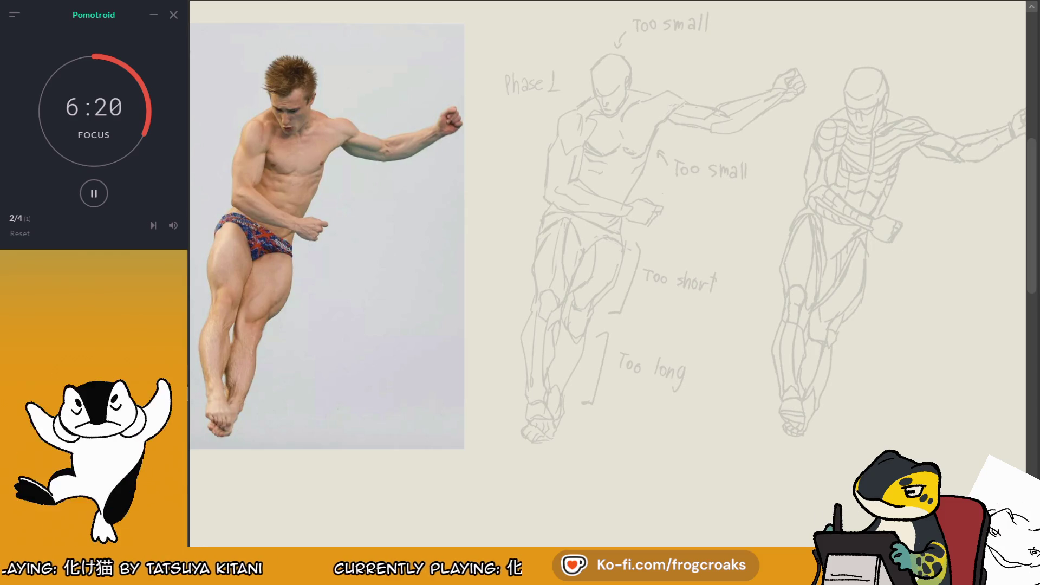
key("Delete")
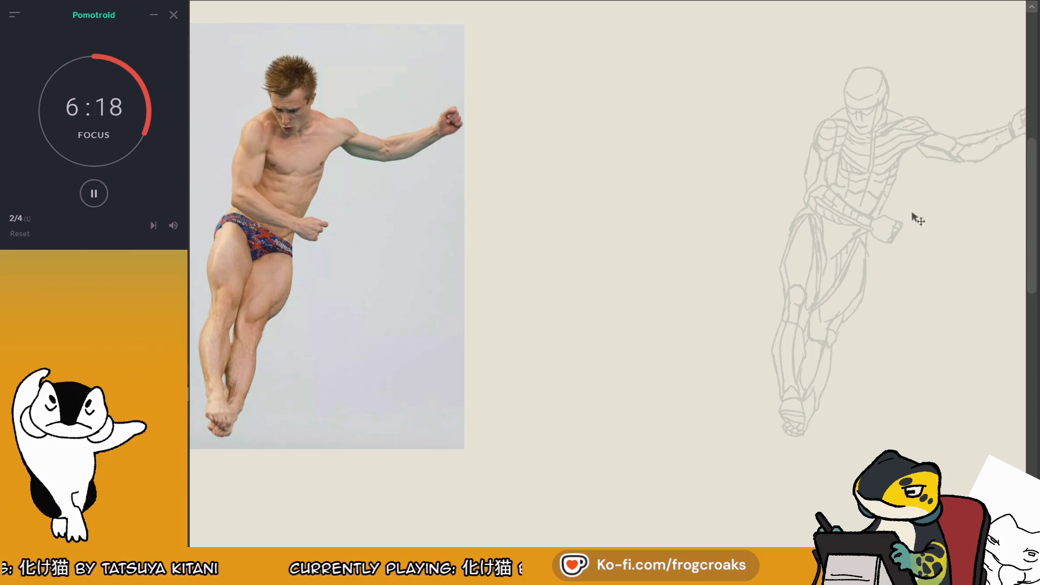
left_click_drag(892, 198, 544, 189)
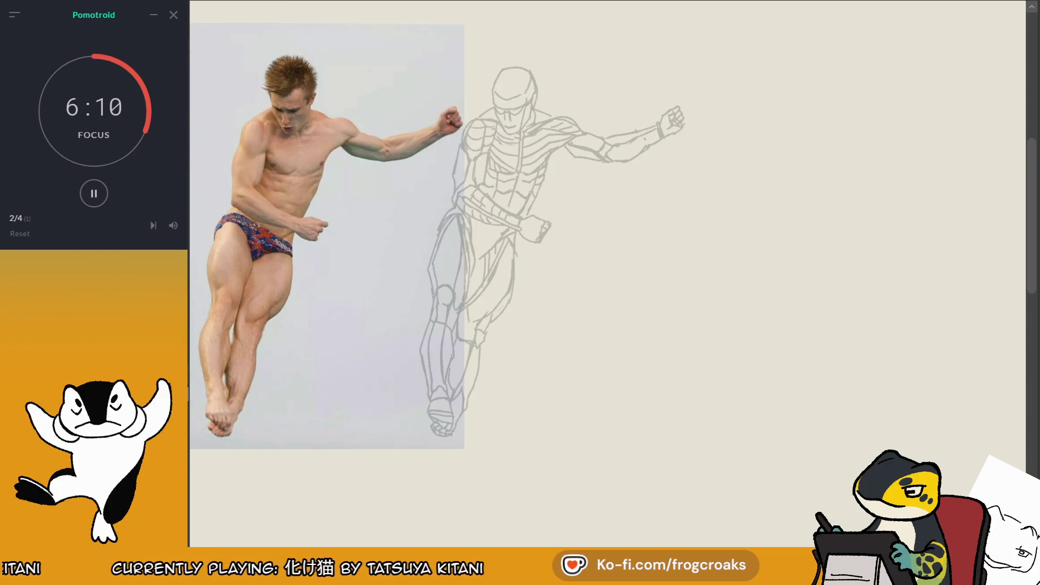
- Draw a long curved gesture line at the page's right, undoing several failed attempts
left_click_drag(801, 88, 773, 225)
key("ctrl+z")
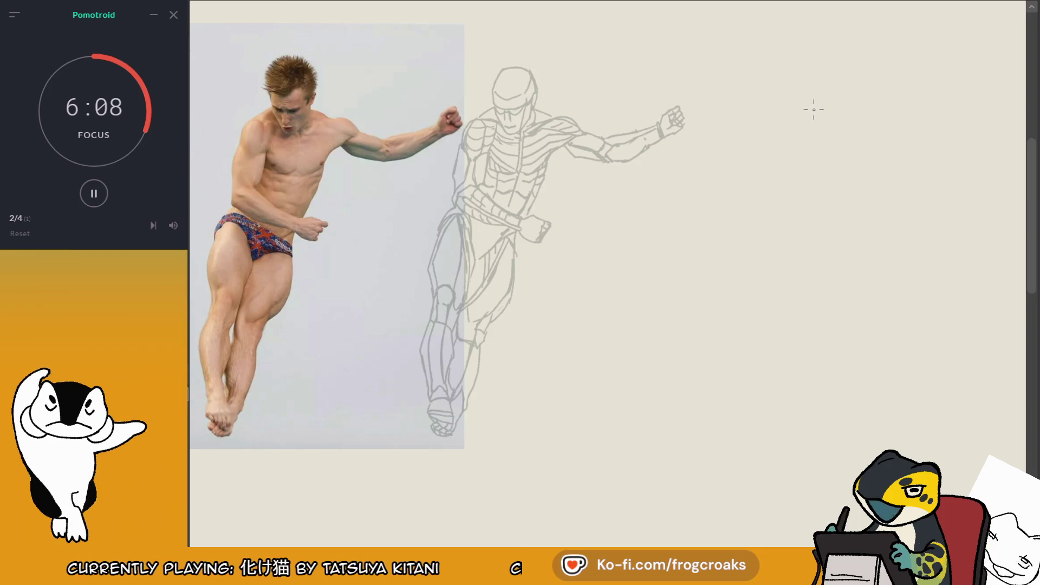
left_click_drag(811, 99, 795, 193)
key("ctrl+z")
left_click_drag(812, 99, 707, 430)
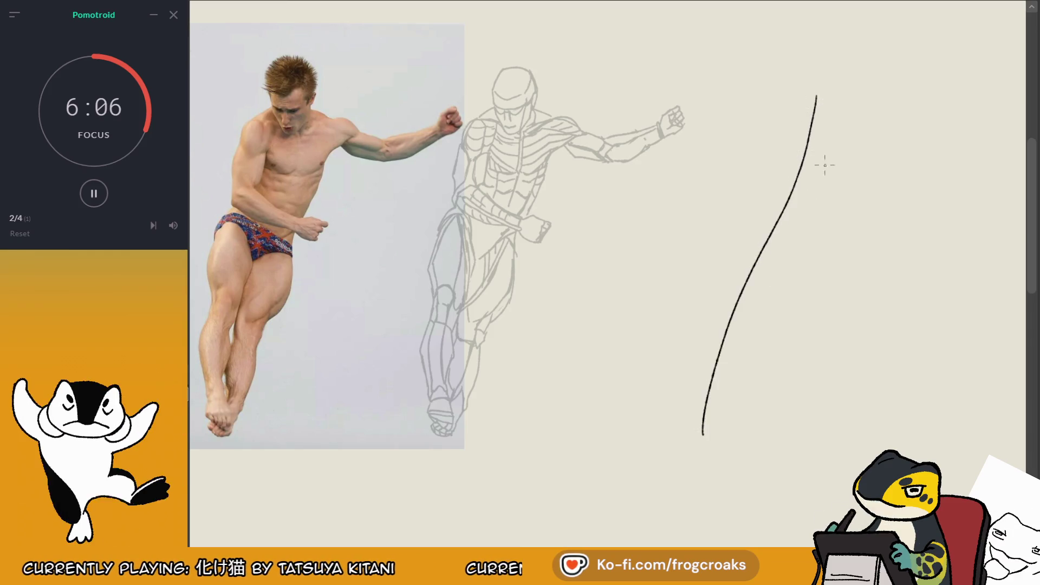
key("ctrl+z")
left_click_drag(817, 92, 732, 366)
key("ctrl+z")
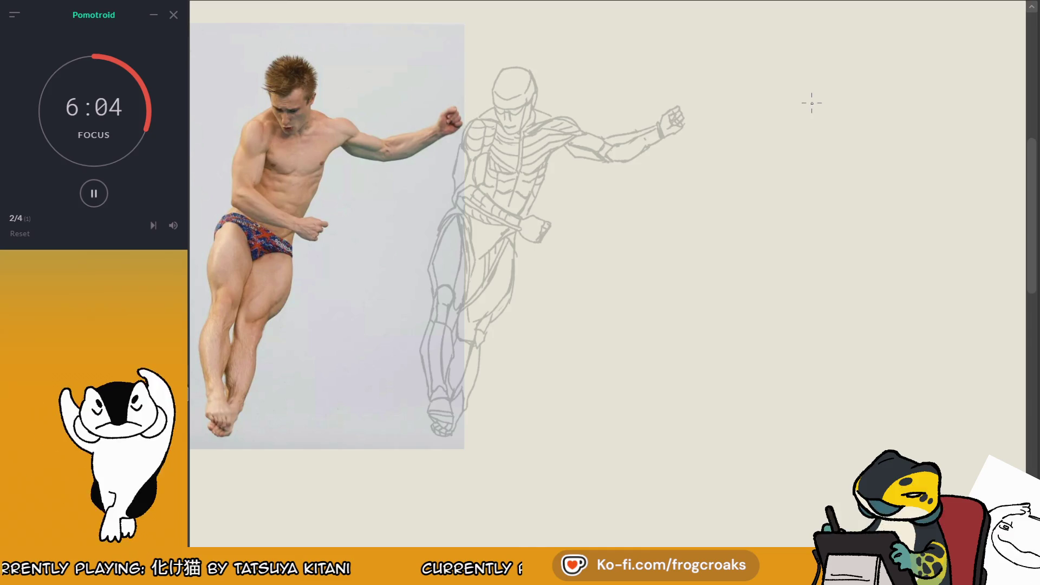
mouse_move(810, 100)
left_mouse_down()
mouse_move(729, 433)
mouse_move(822, 157)
mouse_move(817, 98)
mouse_move(792, 238)
mouse_move(731, 432)
left_mouse_up()
key("ctrl+z")
key("ctrl+z")
- Start the head shape above the gesture line
key("e")
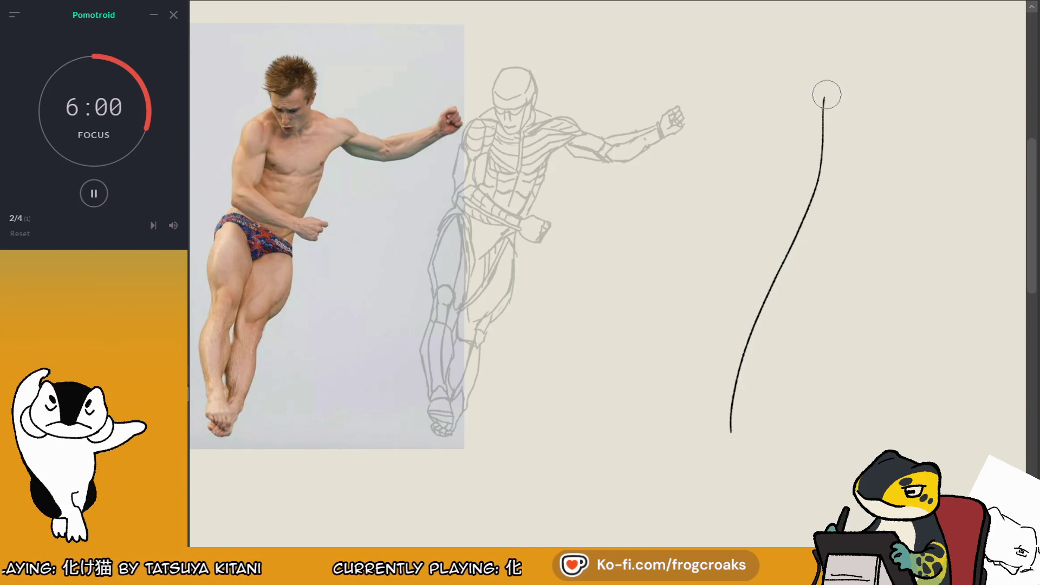
key("e")
mouse_move(825, 100)
left_mouse_down()
mouse_move(823, 120)
mouse_move(811, 80)
left_mouse_up()
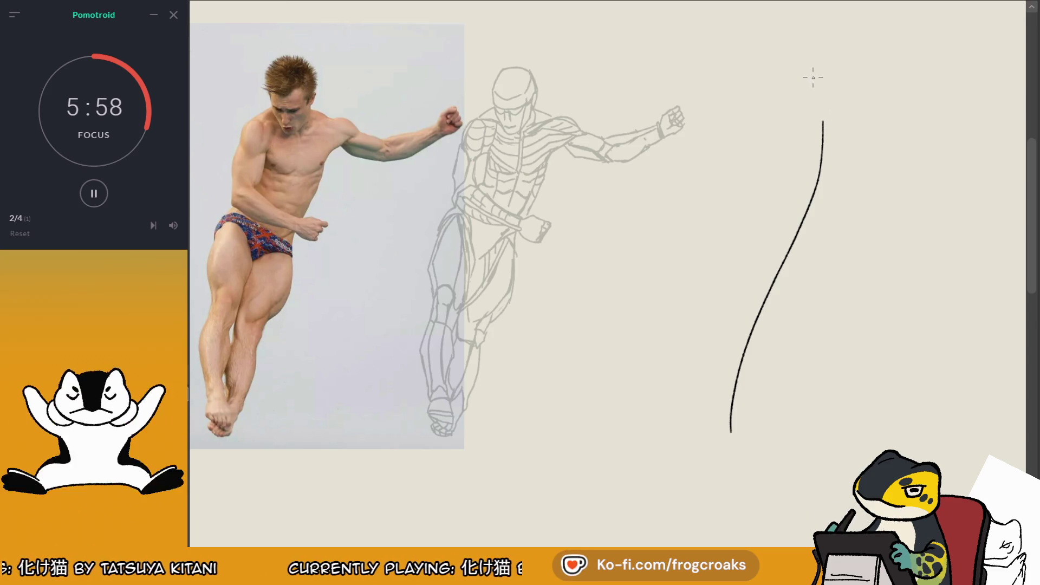
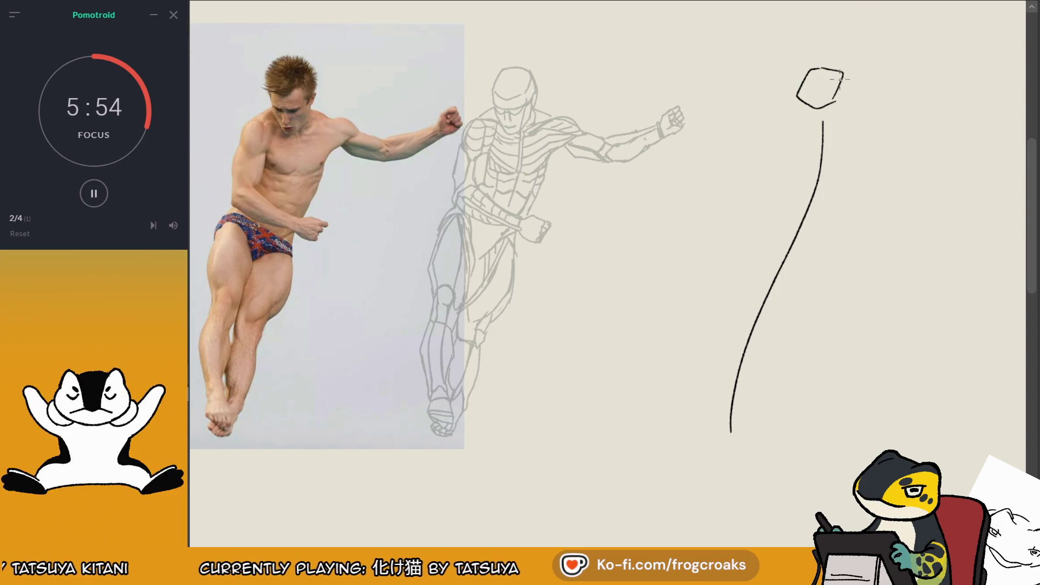
- Clean up the head's upper-right edge and draw a neck curving into the spine line
key("e")
mouse_move(832, 69)
left_mouse_down()
mouse_move(839, 102)
mouse_move(841, 80)
left_mouse_up()
key("e")
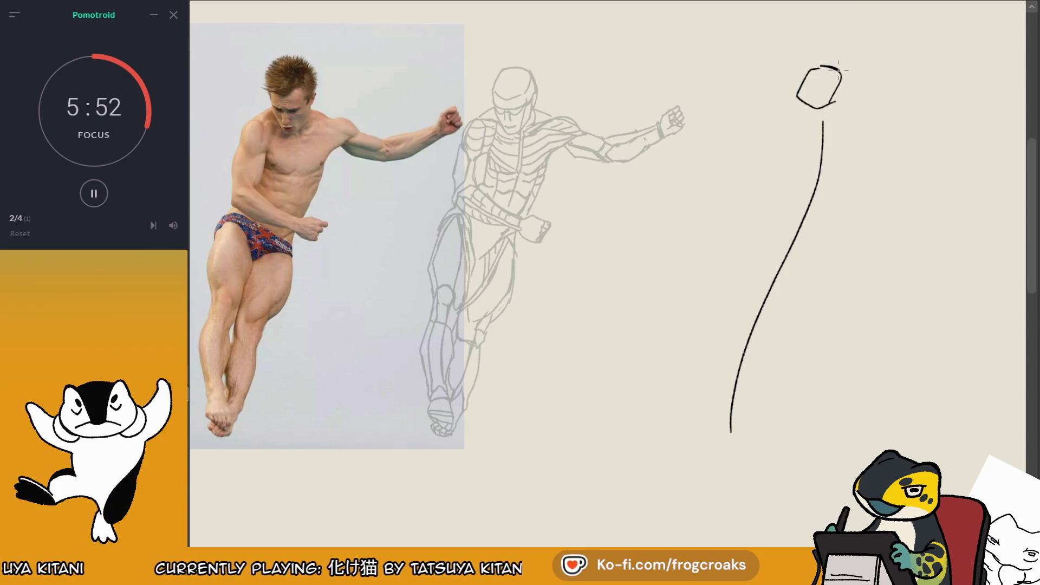
key("ctrl+z")
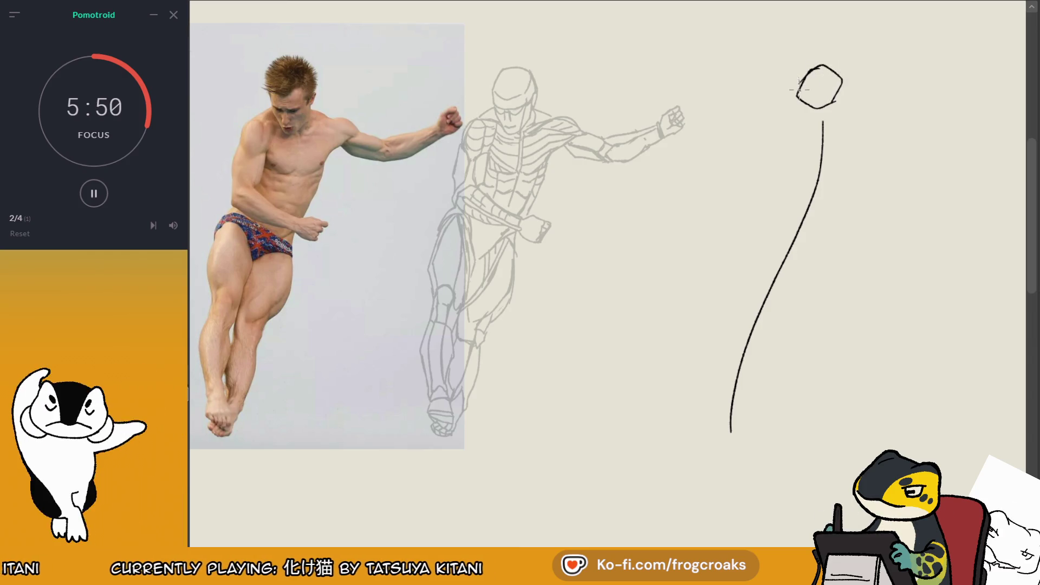
left_click_drag(800, 81, 806, 132)
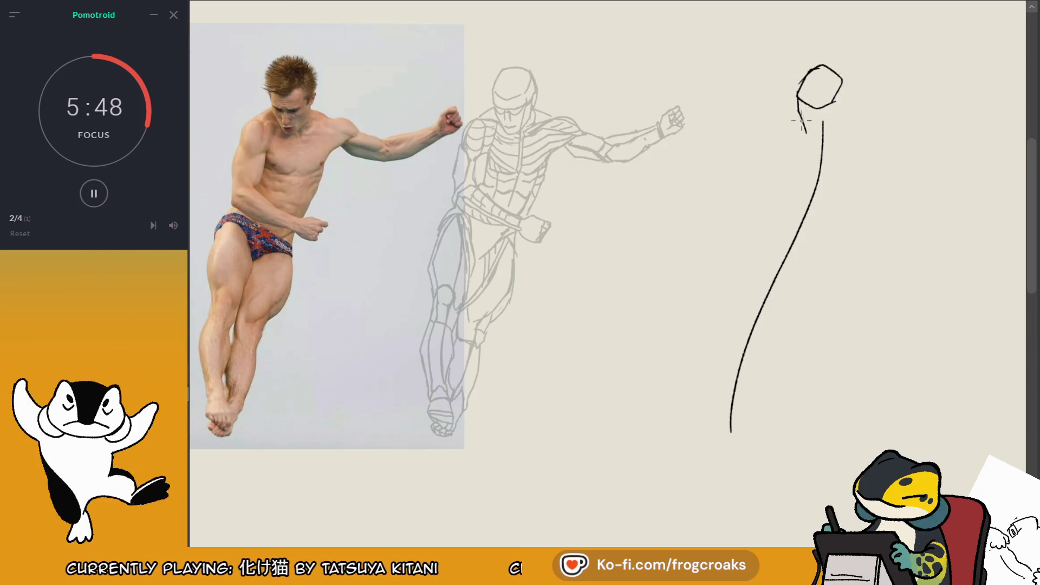
key("ctrl+z")
left_click_drag(798, 92, 824, 139)
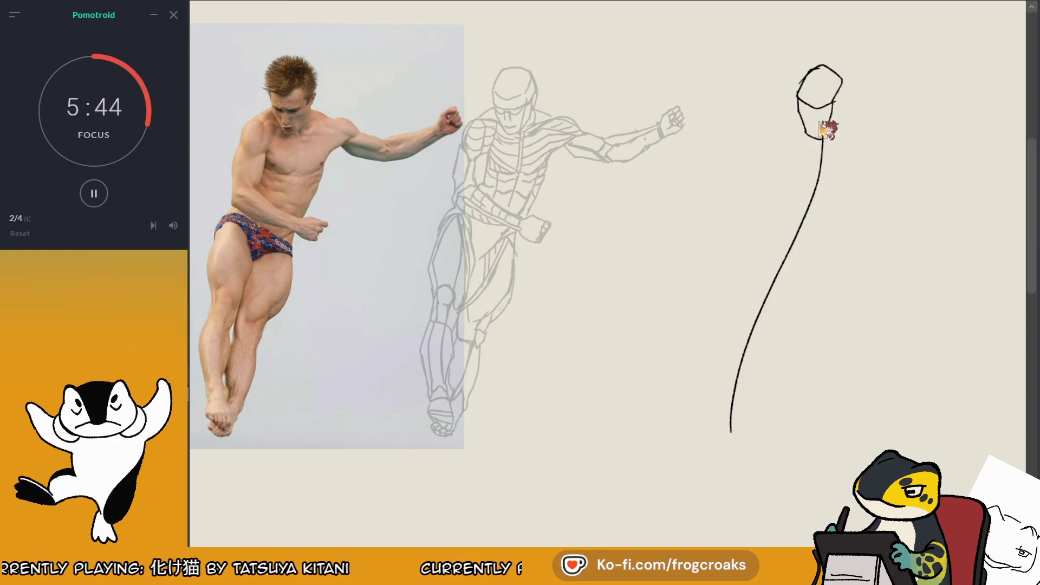
- Rough in the jaw and both sides of the head, erasing part of its top
mouse_move(795, 107)
left_mouse_down()
mouse_move(833, 102)
mouse_move(824, 141)
left_mouse_up()
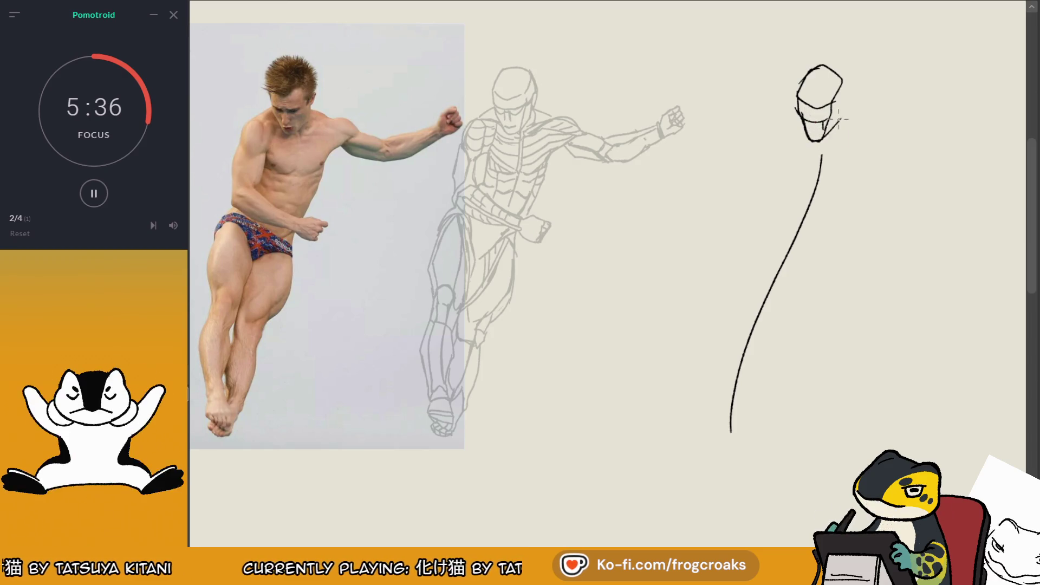
left_click_drag(837, 105, 836, 129)
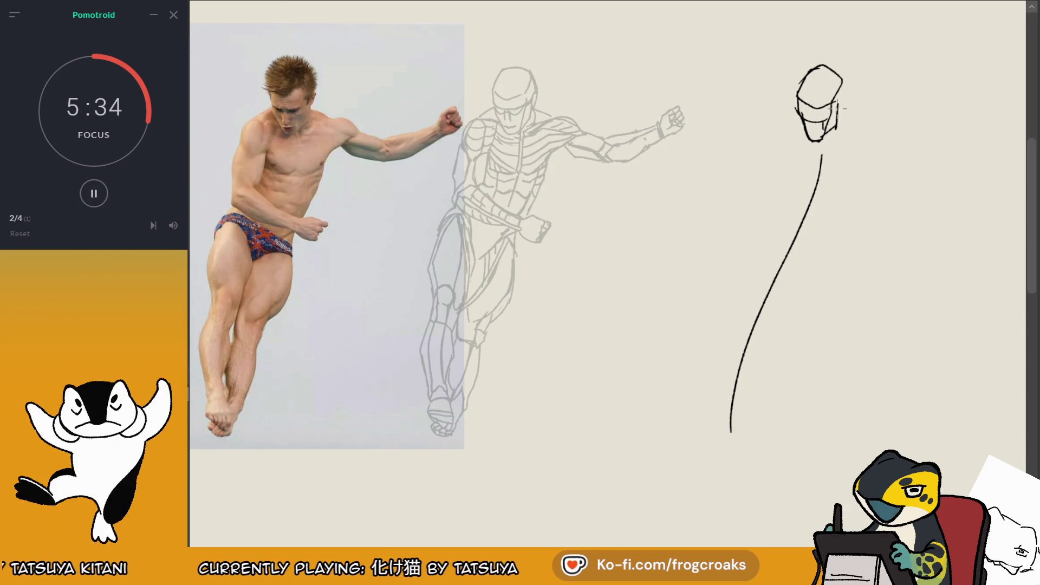
left_click_drag(796, 98, 839, 112)
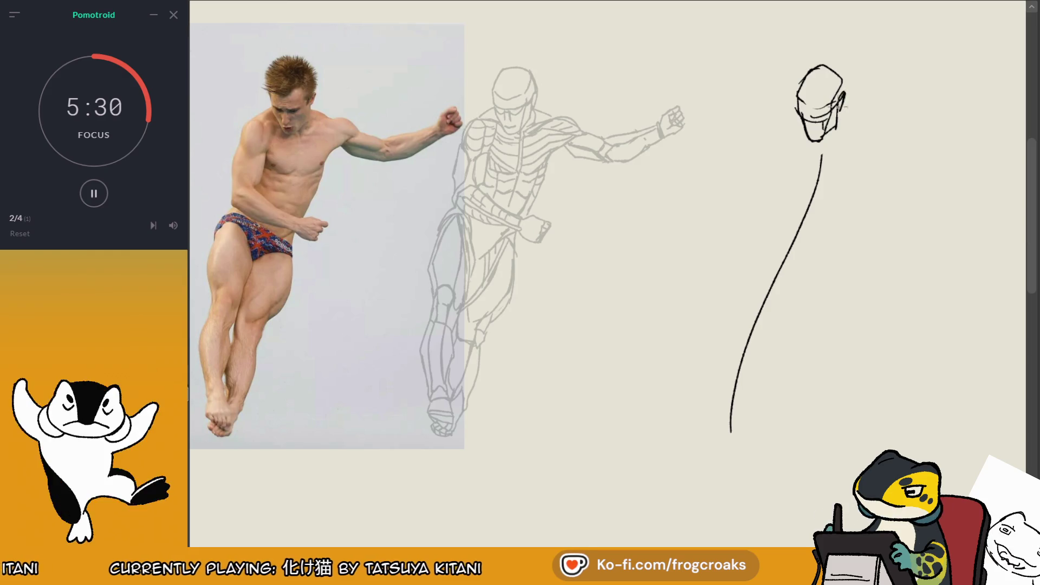
left_click_drag(839, 71, 847, 79)
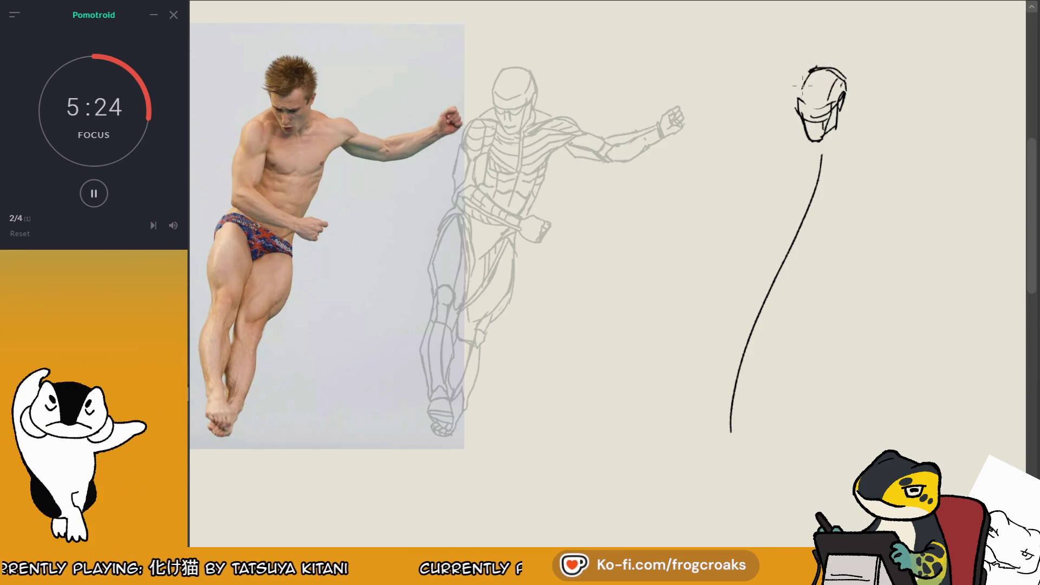
key("e")
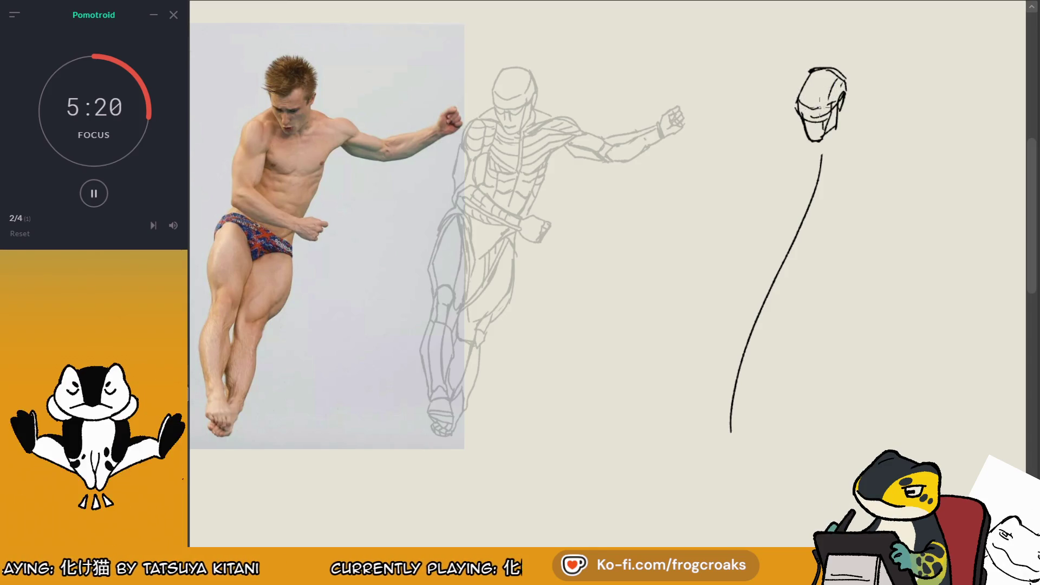
- Rework the face lines and ear inside the head, discarding a wedge-shaped jaw stroke
left_click_drag(818, 111, 810, 124)
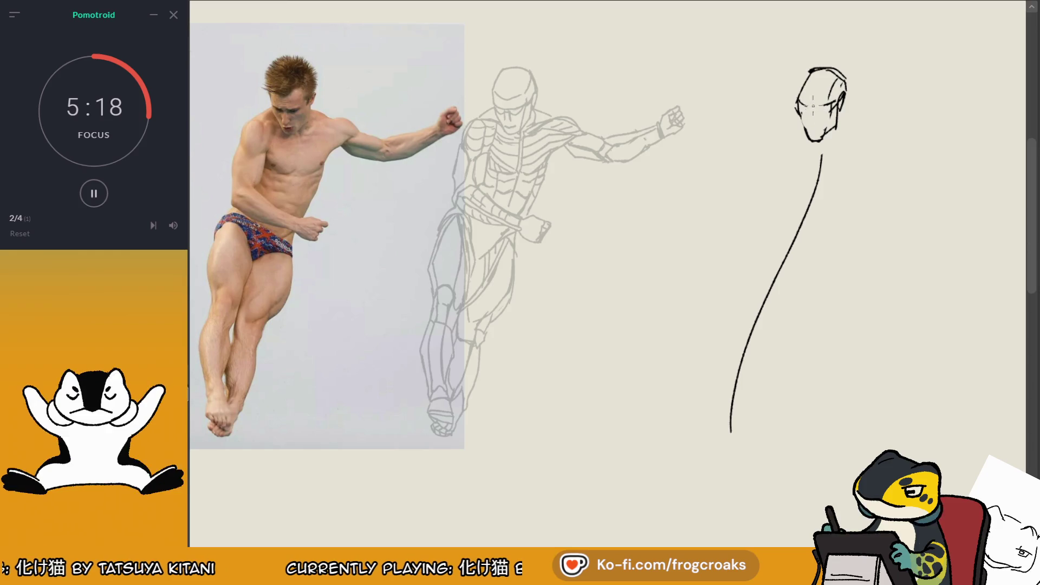
mouse_move(839, 93)
left_mouse_down()
mouse_move(845, 106)
mouse_move(828, 117)
left_mouse_up()
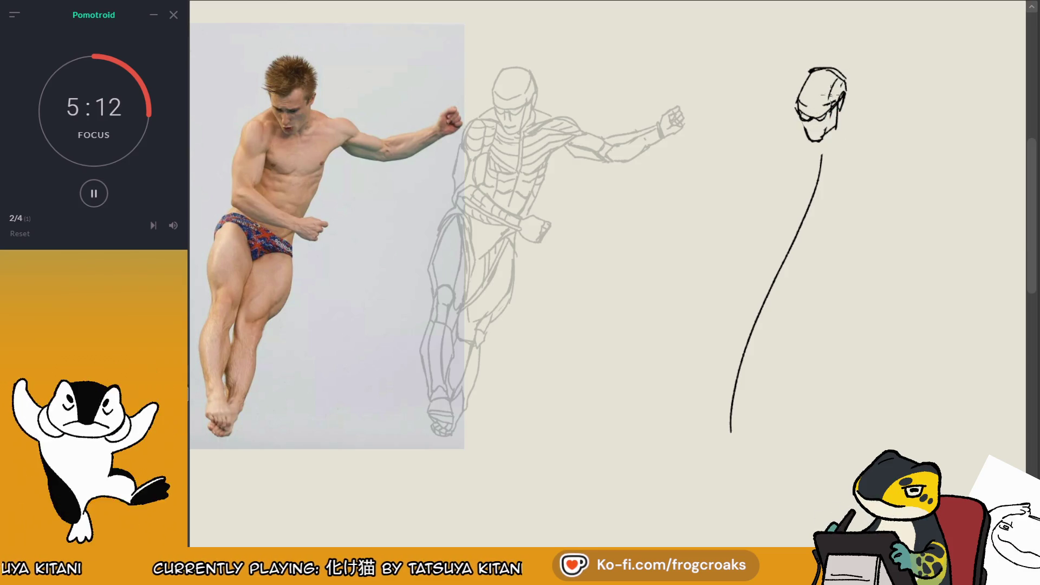
mouse_move(829, 95)
left_mouse_down()
mouse_move(801, 120)
mouse_move(831, 113)
left_mouse_up()
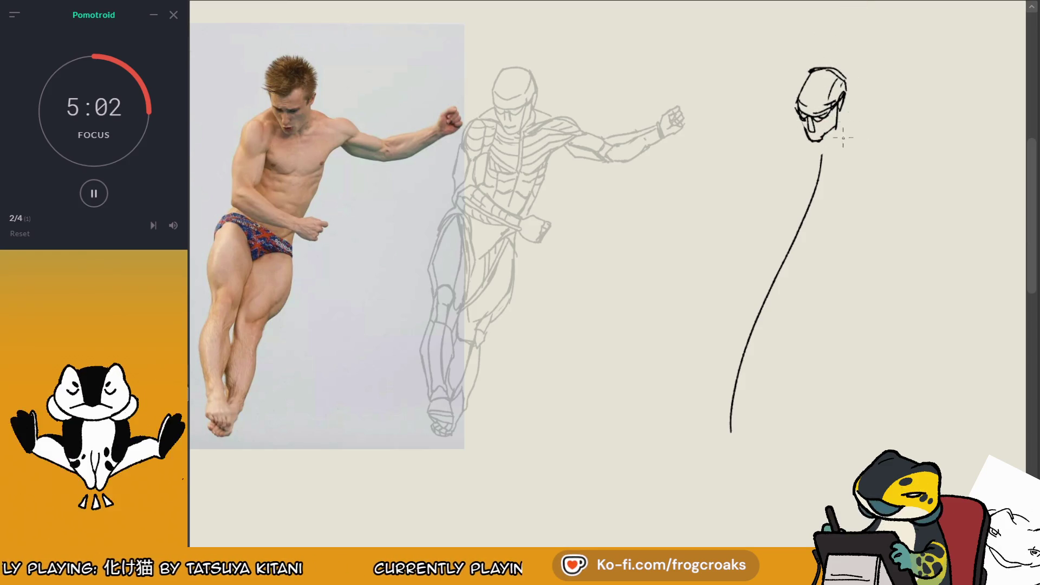
mouse_move(839, 115)
left_mouse_down()
mouse_move(866, 130)
mouse_move(840, 130)
mouse_move(860, 120)
left_mouse_up()
key("ctrl+z")
key("ctrl+z")
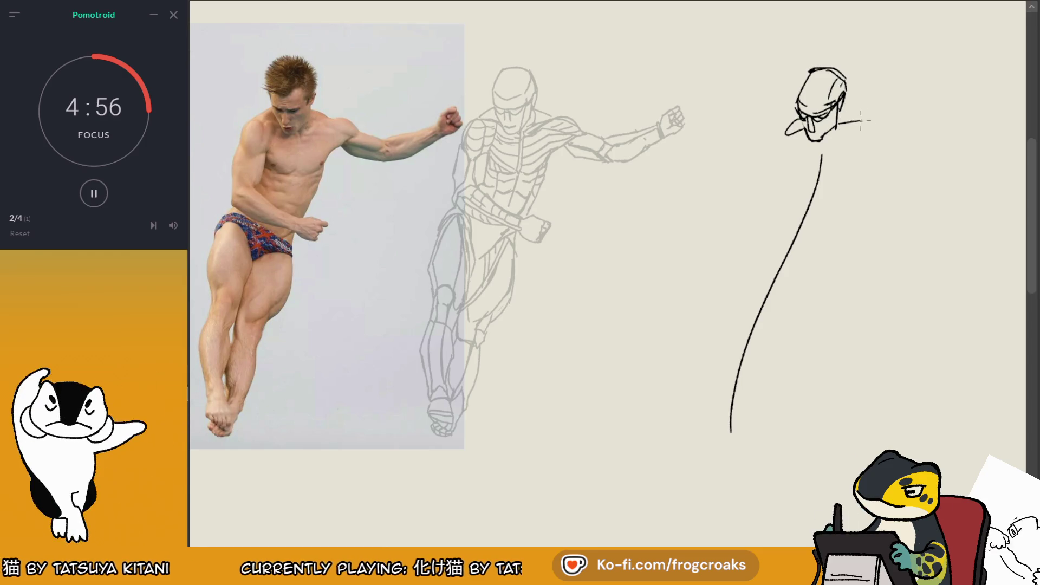
- Close the head's top-left outline and add the right jaw and cheek line
key("ctrl+z")
left_click_drag(846, 78, 845, 111)
key("ctrl+z")
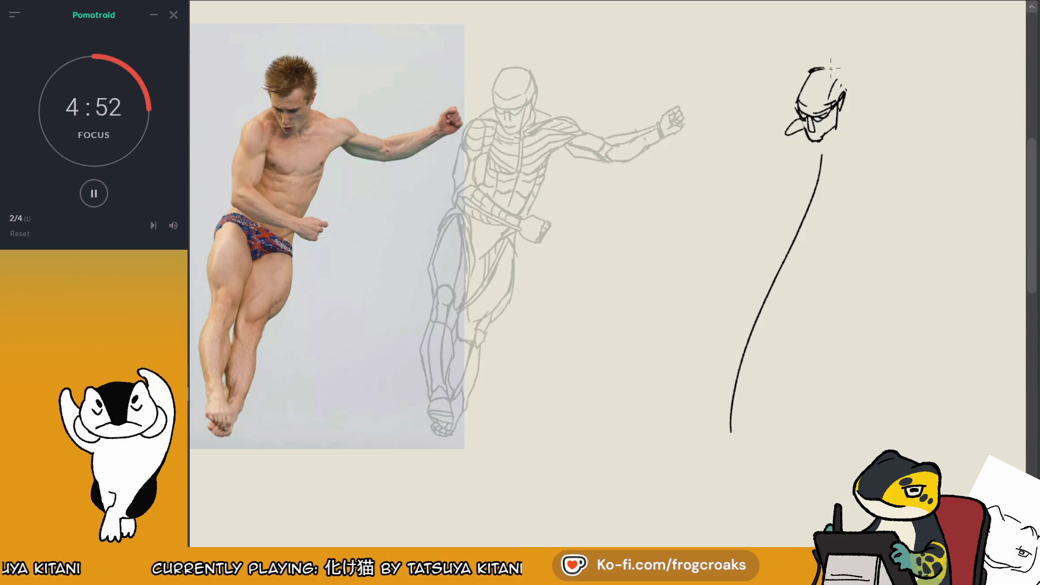
left_click_drag(838, 76, 846, 94)
key("ctrl+z")
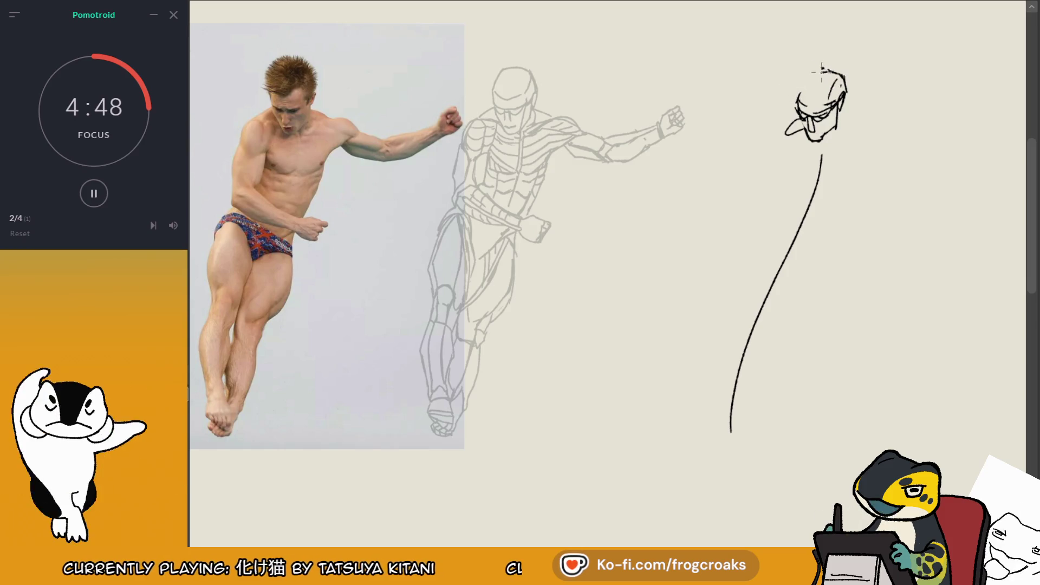
left_click_drag(822, 70, 797, 97)
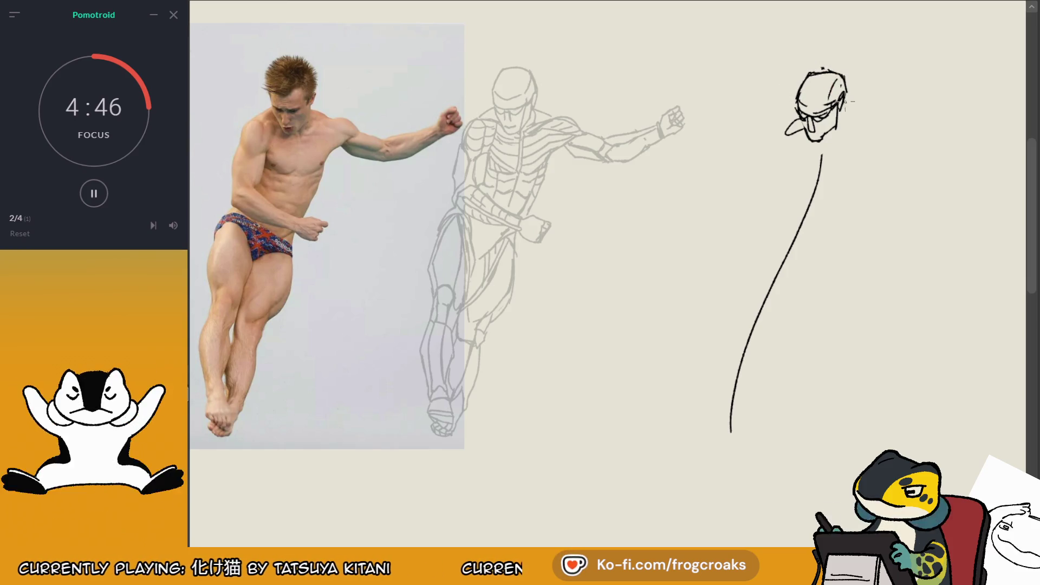
mouse_move(835, 140)
left_mouse_down()
mouse_move(844, 126)
mouse_move(827, 139)
left_mouse_up()
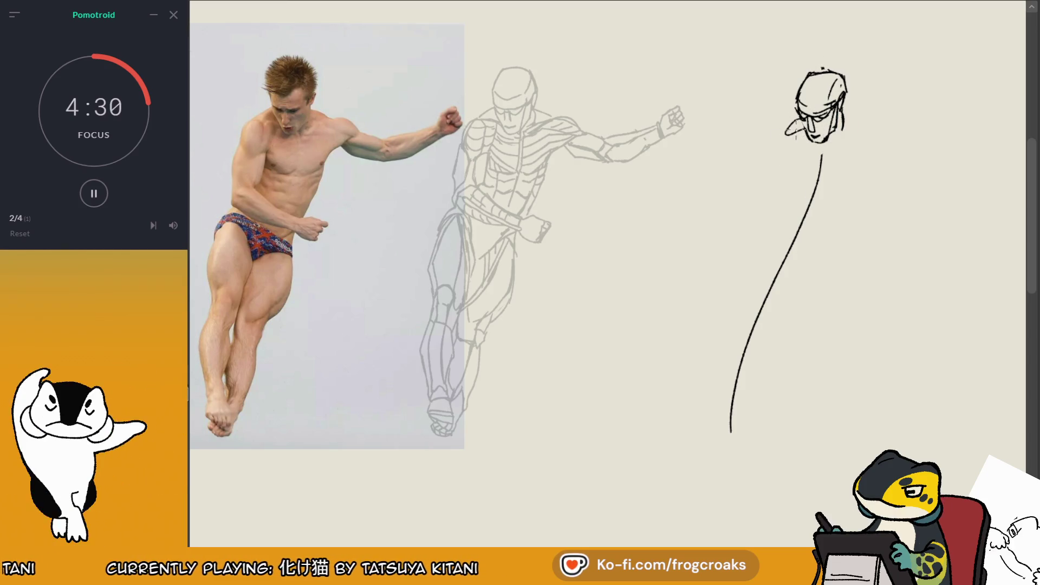
mouse_move(799, 118)
left_mouse_down()
mouse_move(806, 137)
mouse_move(865, 125)
left_mouse_up()
key("ctrl+z")
key("ctrl+z")
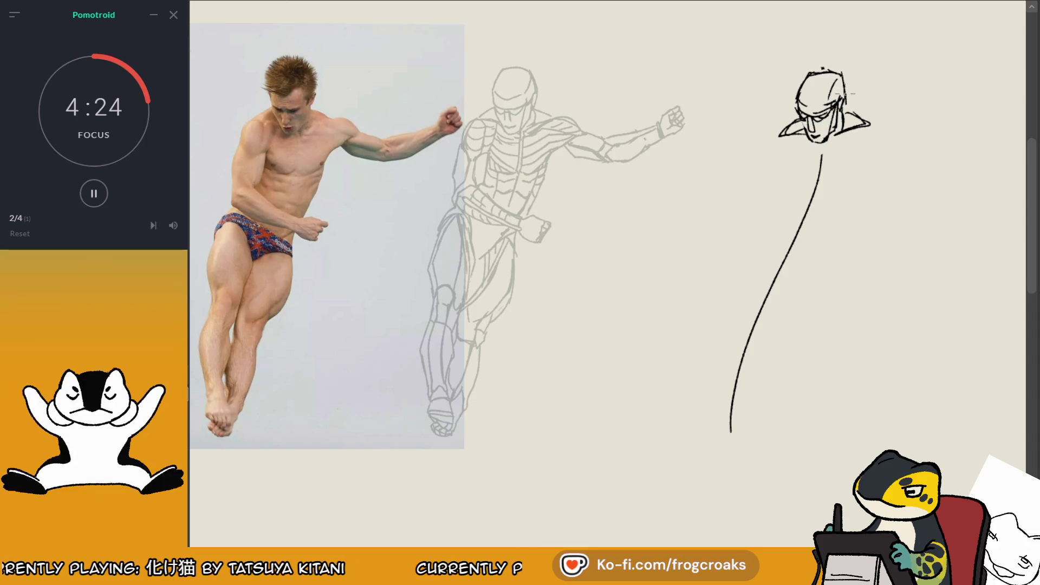
- Draw the torso's left outline into the spine and its right side from the shoulder
left_click_drag(764, 133, 750, 217)
key("ctrl+z")
left_click_drag(772, 146, 780, 213)
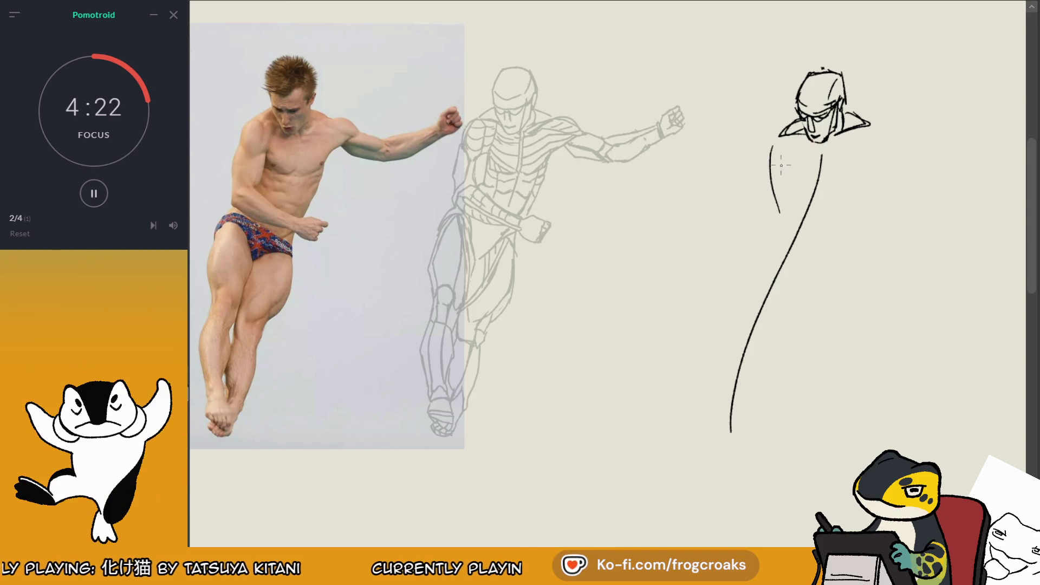
key("ctrl+z")
key("ctrl+z")
left_click_drag(784, 146, 811, 194)
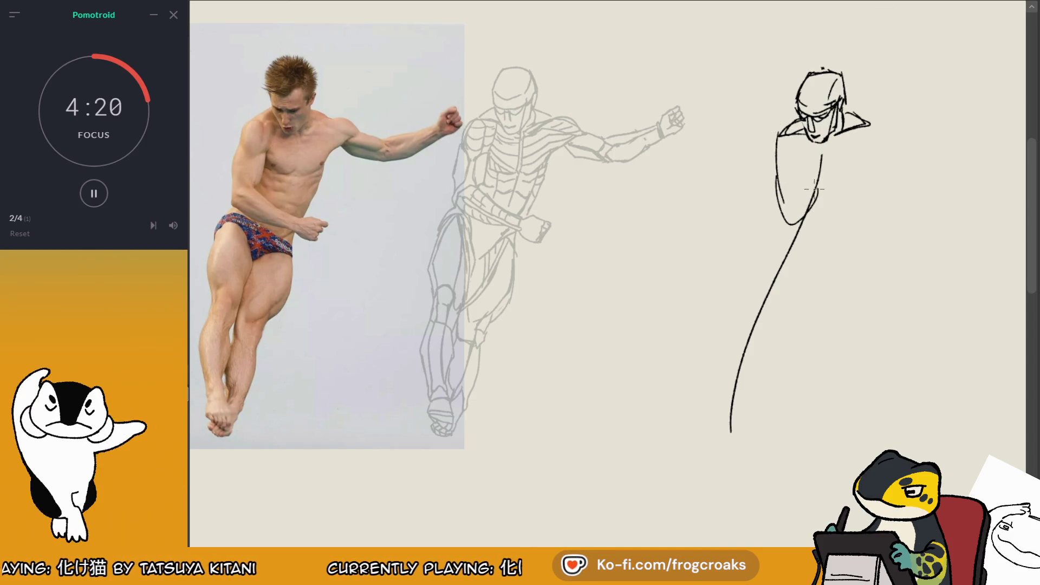
mouse_move(867, 149)
left_mouse_down()
mouse_move(828, 216)
mouse_move(860, 178)
left_mouse_up()
key("ctrl+z")
left_click_drag(870, 136, 844, 200)
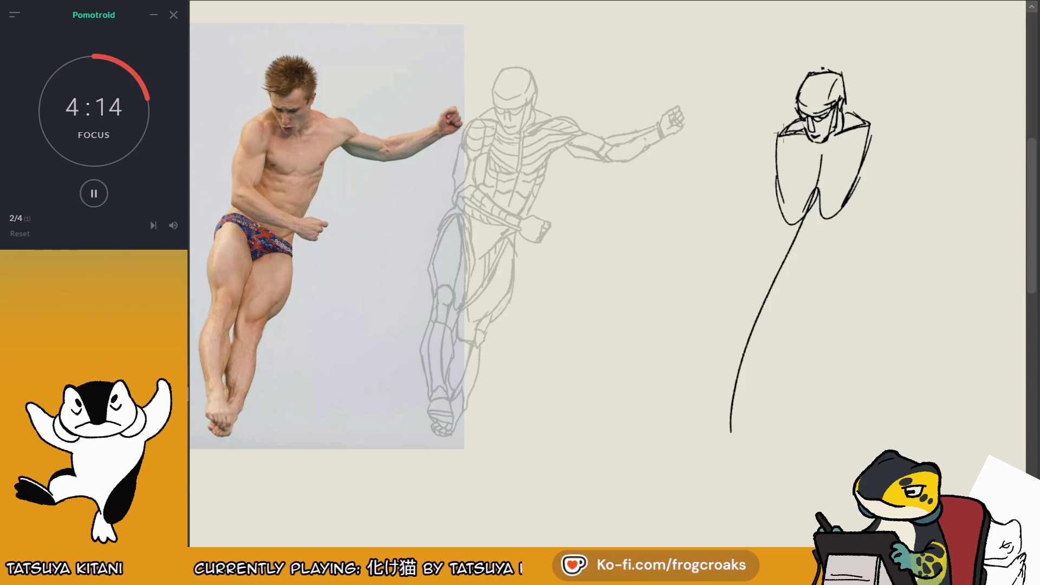
- Sketch the left shoulder and upper arm, plus short strokes across and down the chest
left_click_drag(778, 135, 796, 115)
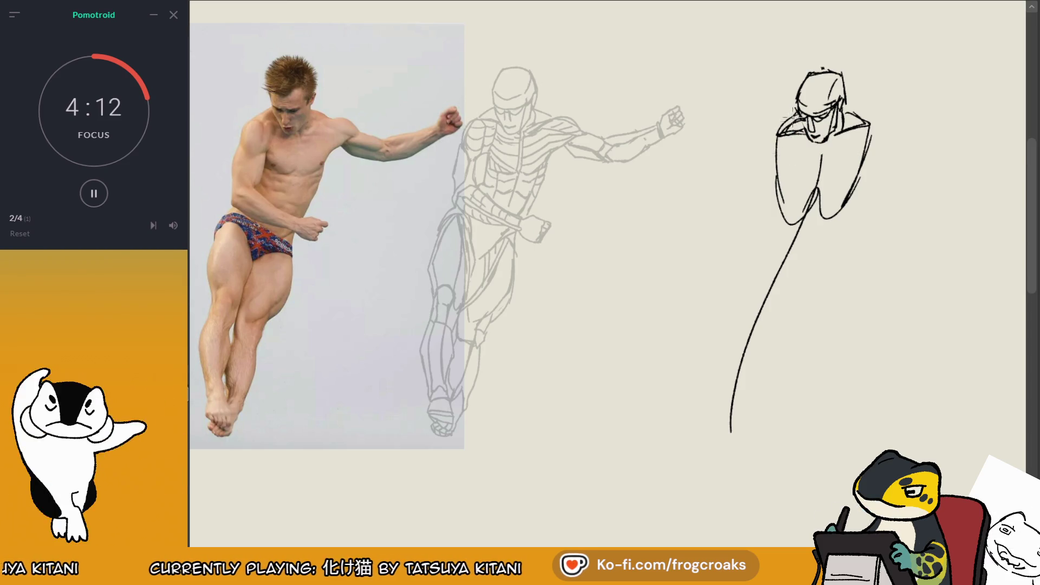
left_click_drag(779, 134, 766, 179)
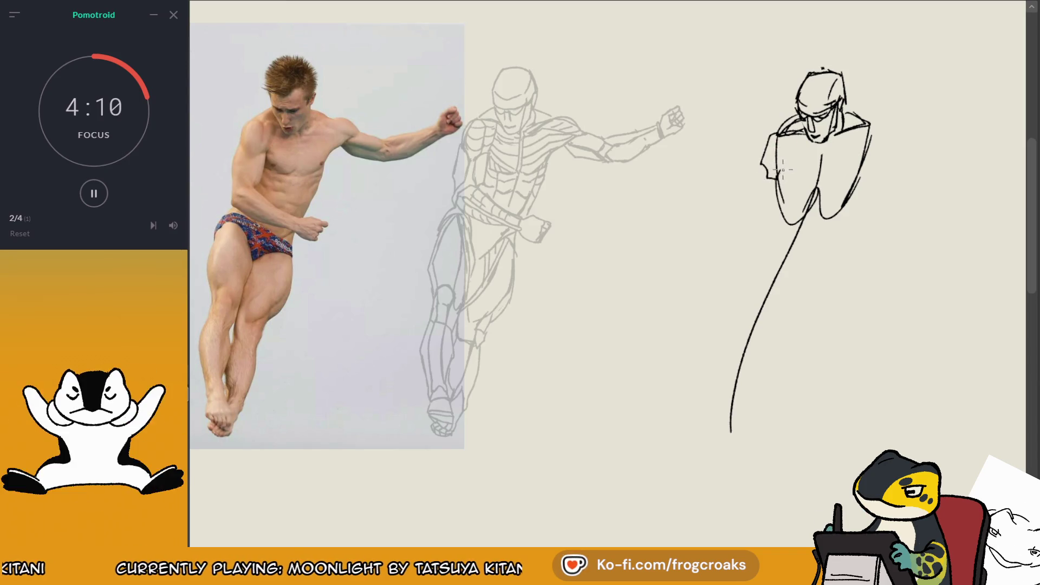
left_click_drag(792, 135, 780, 176)
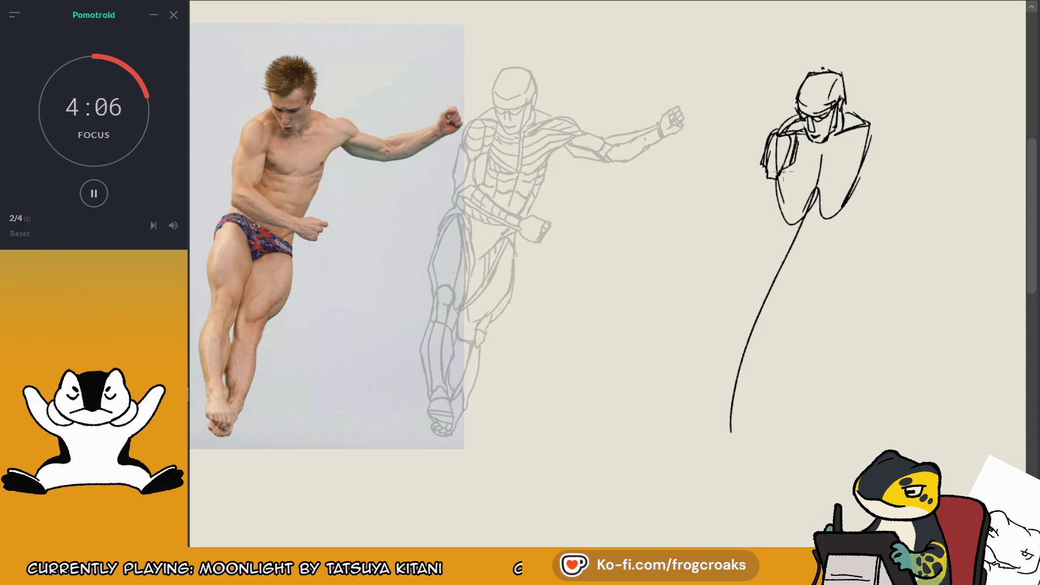
mouse_move(783, 172)
left_mouse_down()
mouse_move(810, 187)
mouse_move(786, 185)
left_mouse_up()
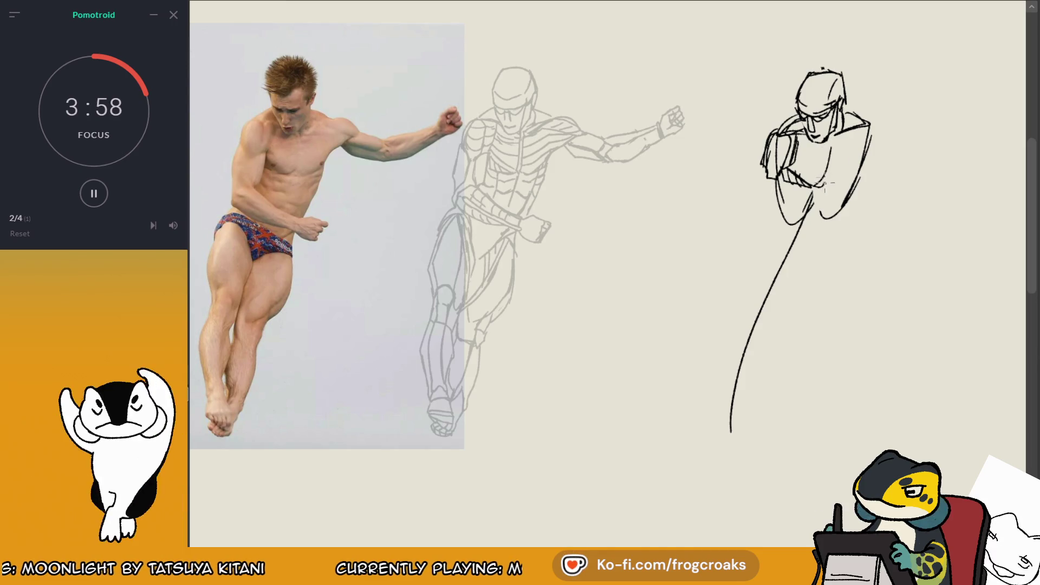
left_click_drag(828, 144, 820, 187)
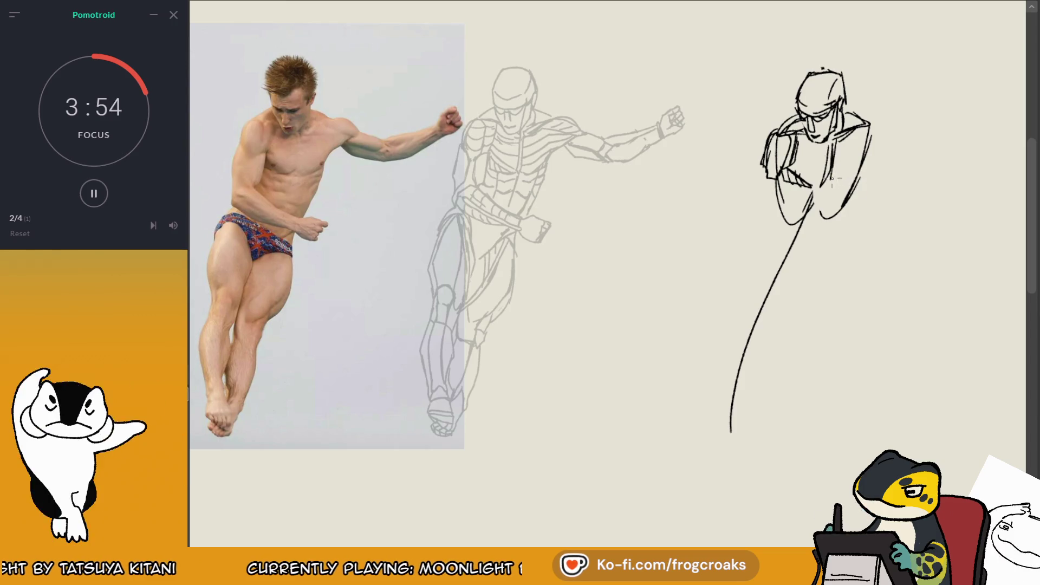
- Redraw the shoulder contours and reinforce the left arm and torso contour
left_click_drag(868, 145, 843, 179)
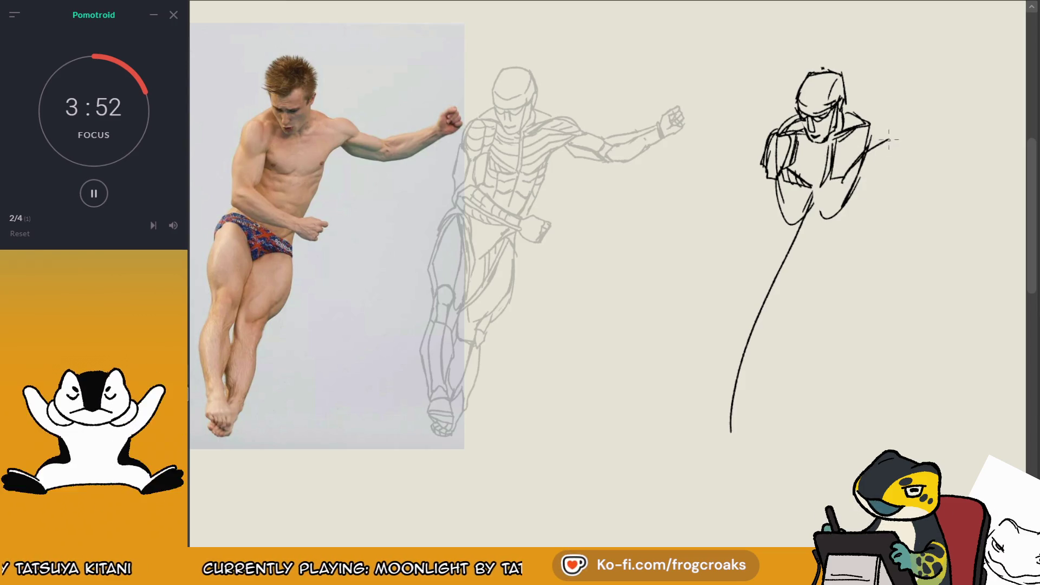
key("ctrl+z")
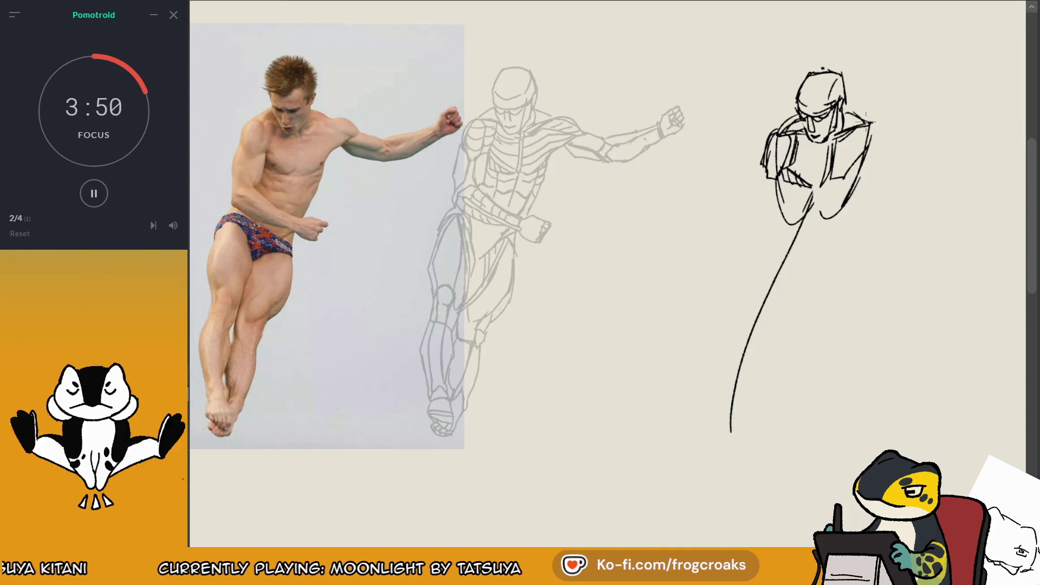
mouse_move(873, 123)
left_mouse_down()
mouse_move(902, 131)
mouse_move(873, 152)
left_mouse_up()
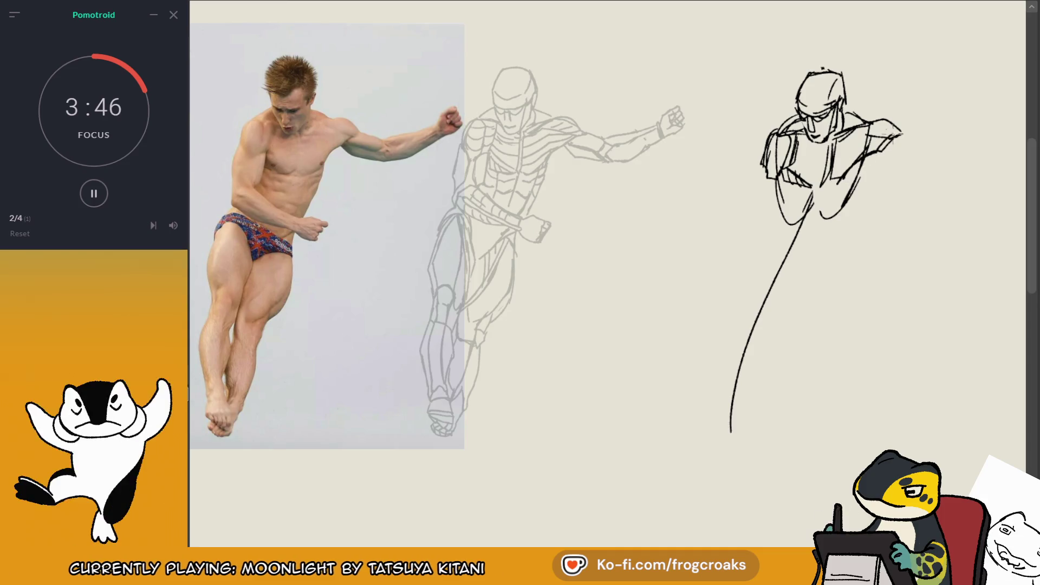
key("ctrl+z")
mouse_move(774, 128)
left_mouse_down()
mouse_move(766, 163)
mouse_move(763, 142)
left_mouse_up()
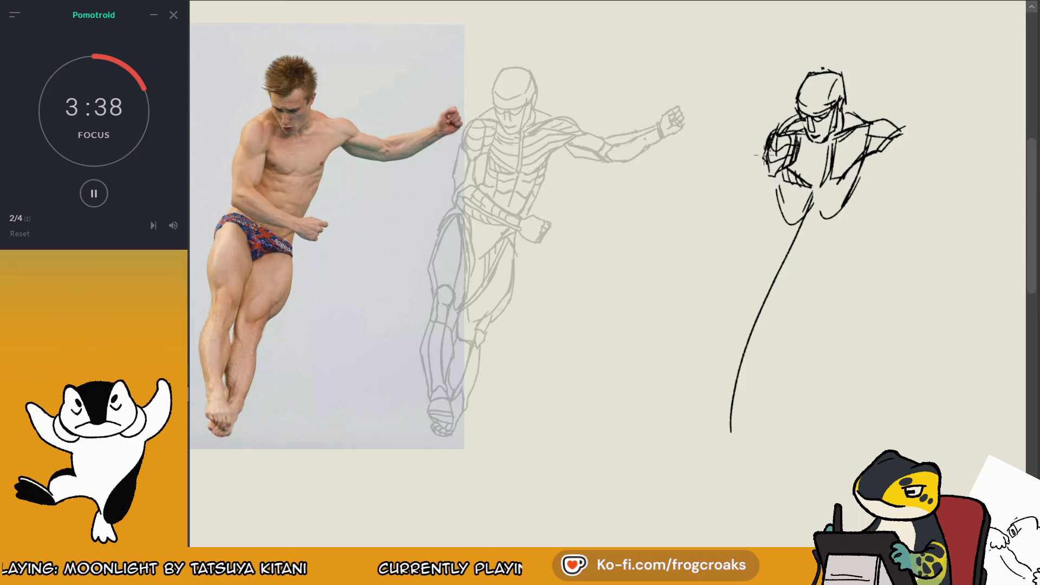
left_click_drag(761, 176, 750, 215)
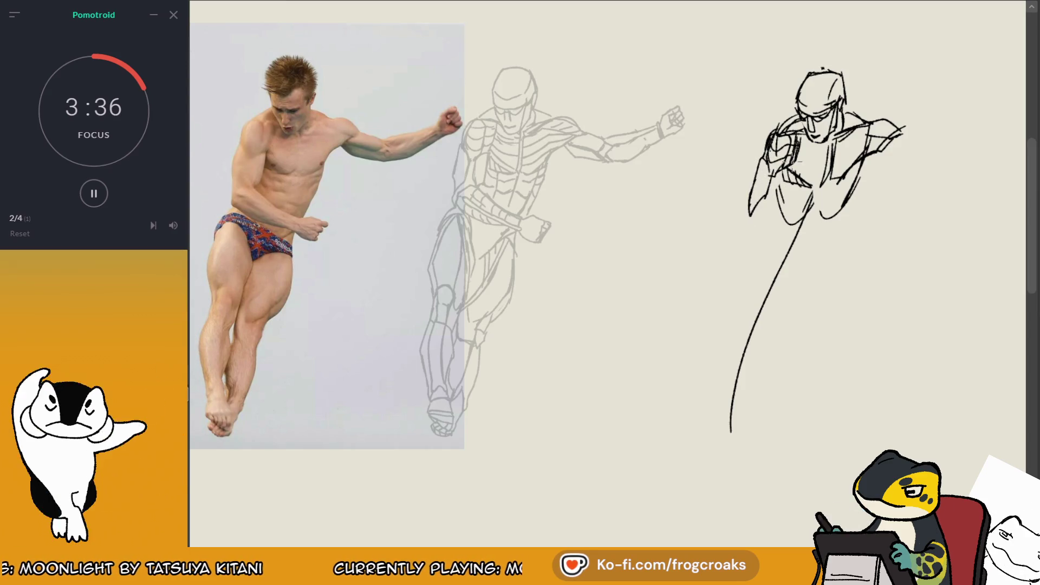
mouse_move(786, 172)
left_mouse_down()
mouse_move(781, 200)
mouse_move(769, 176)
mouse_move(750, 215)
left_mouse_up()
left_click_drag(761, 158, 748, 205)
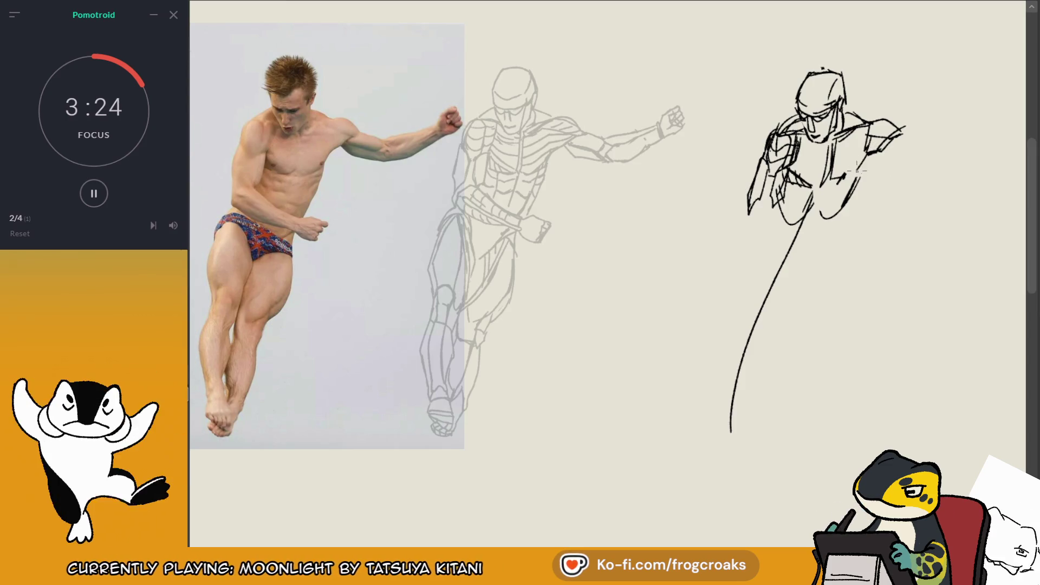
- Rework a curved right shoulder line, redraw the chest and belly, and darken the right torso
mouse_move(861, 157)
left_mouse_down()
mouse_move(849, 181)
mouse_move(834, 182)
left_mouse_up()
left_click_drag(900, 129, 873, 158)
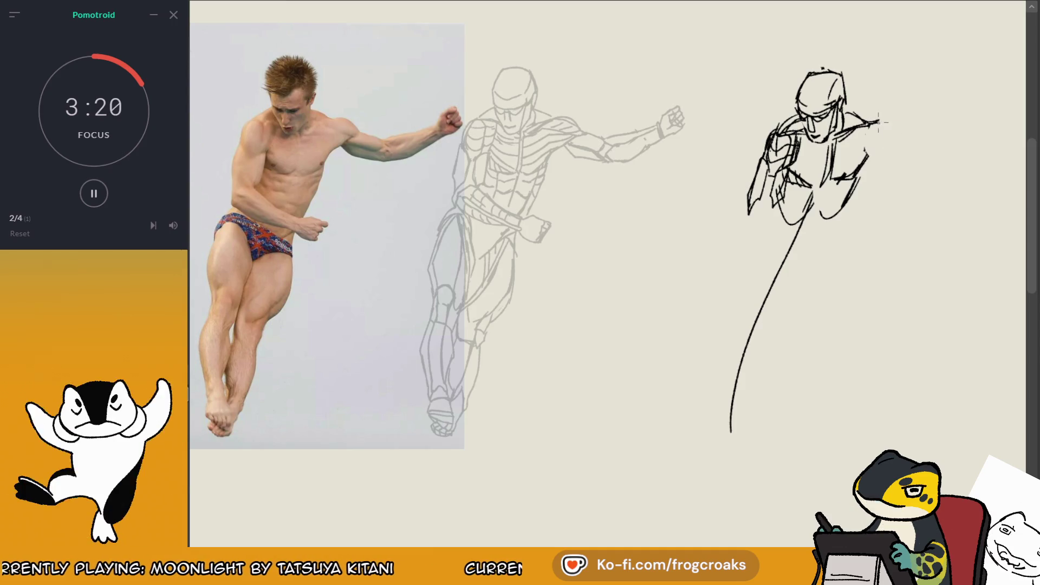
left_click_drag(880, 122, 900, 139)
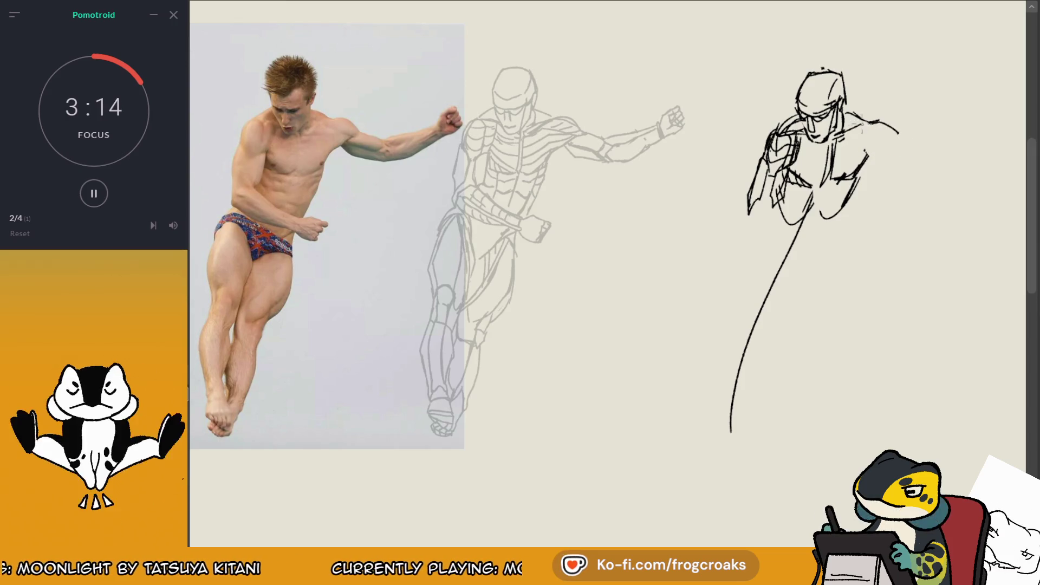
left_click_drag(848, 132, 882, 136)
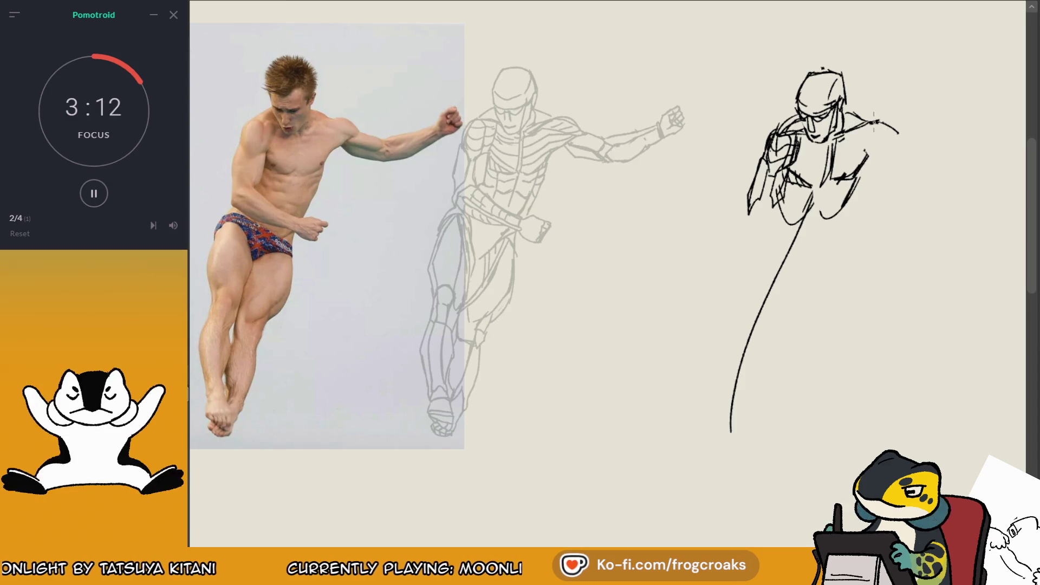
mouse_move(853, 135)
left_mouse_down()
mouse_move(908, 131)
mouse_move(816, 188)
left_mouse_up()
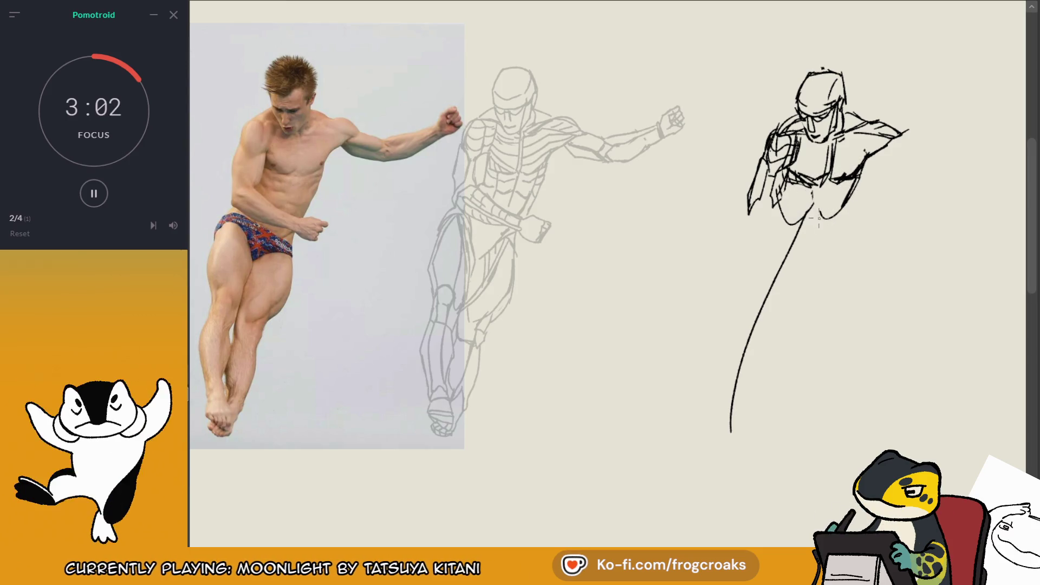
left_click_drag(823, 201, 837, 216)
mouse_move(824, 174)
left_mouse_down()
mouse_move(822, 195)
mouse_move(798, 190)
left_mouse_up()
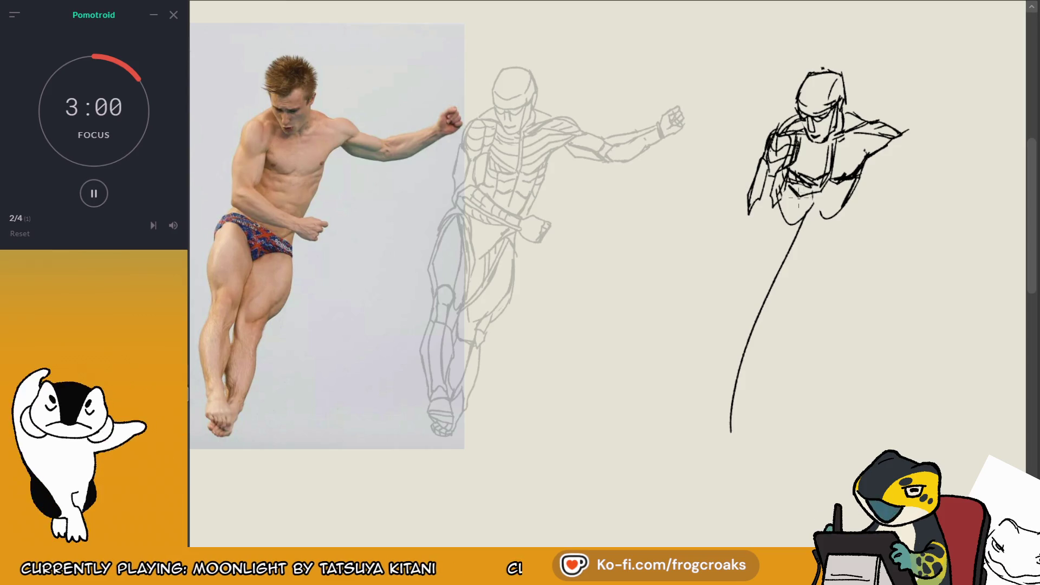
left_click_drag(871, 155, 848, 203)
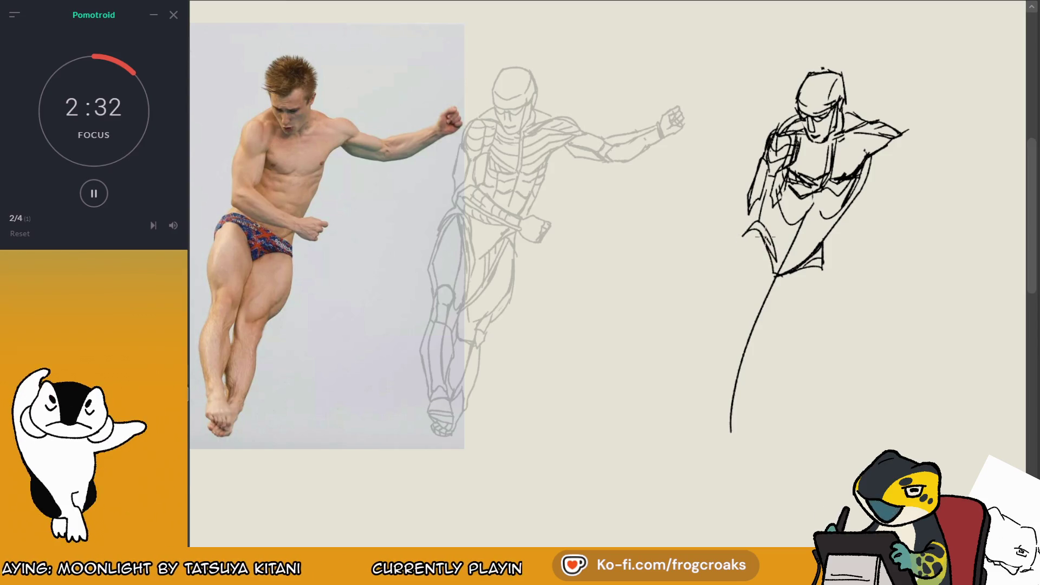
- Draw the long outer leg line down from the hip, erasing its bottom tip
mouse_move(738, 245)
left_mouse_down()
mouse_move(771, 234)
mouse_move(758, 228)
mouse_move(720, 374)
left_mouse_up()
key("ctrl+z")
key("ctrl+z")
mouse_move(761, 229)
left_mouse_down()
mouse_move(719, 385)
mouse_move(718, 442)
left_mouse_up()
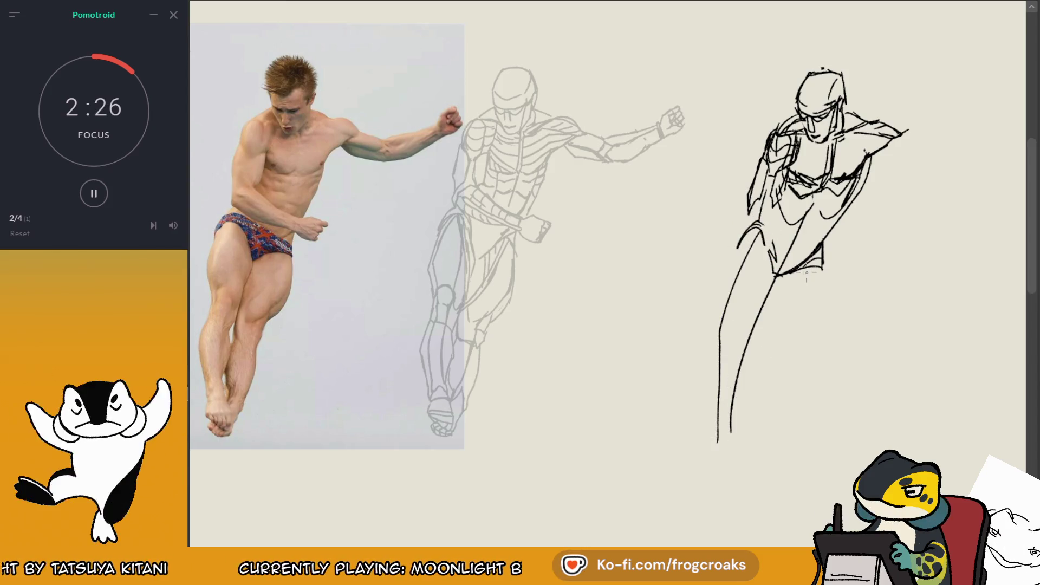
left_click_drag(803, 264, 788, 300)
key("e")
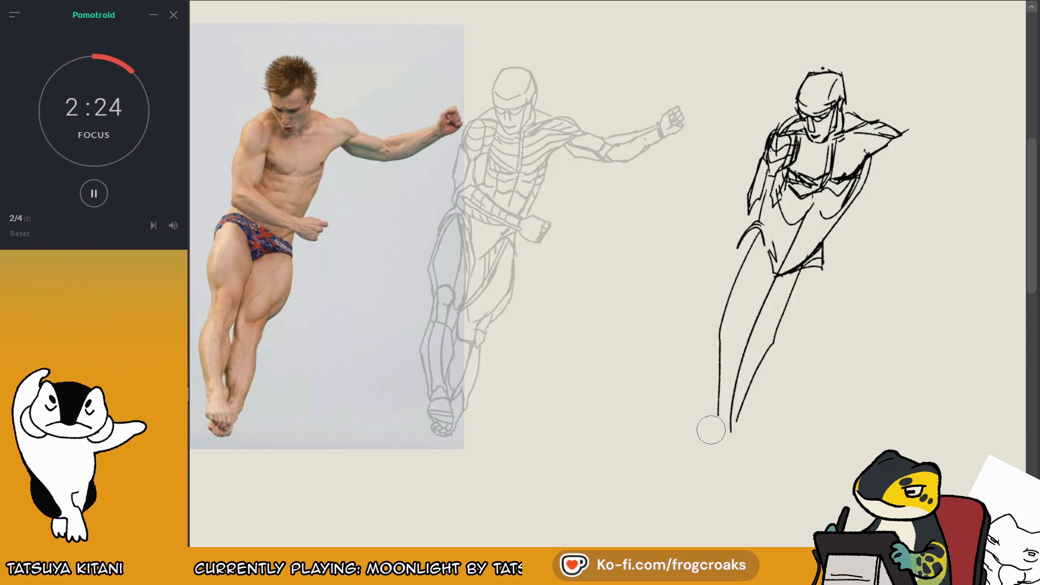
mouse_move(709, 436)
left_mouse_down()
mouse_move(791, 309)
mouse_move(743, 428)
left_mouse_up()
key("e")
key("e")
key("e")
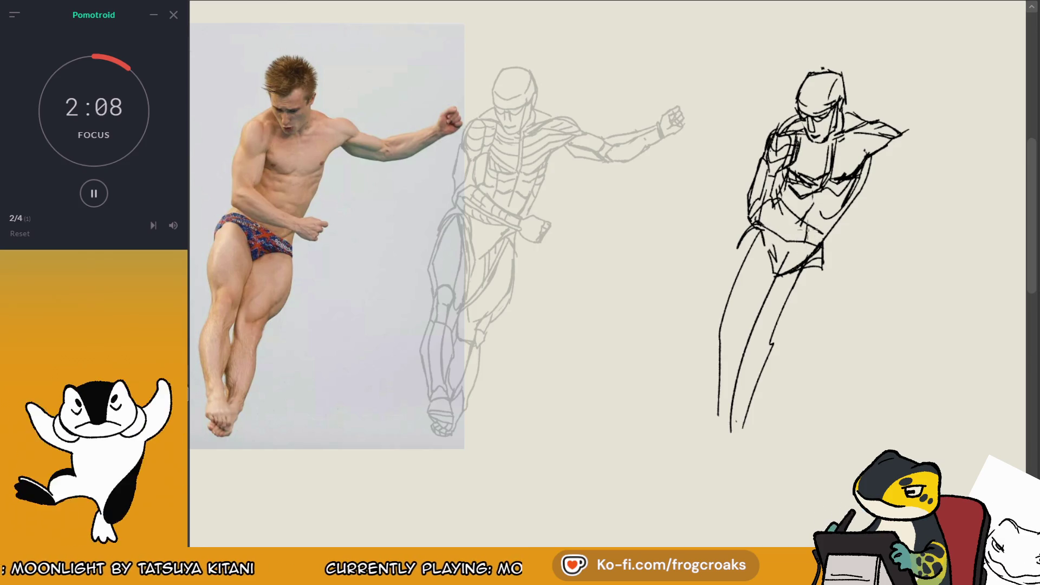
- Sketch the waist, hip and belt area and reshape the fist beside the hip
left_click_drag(782, 213, 810, 228)
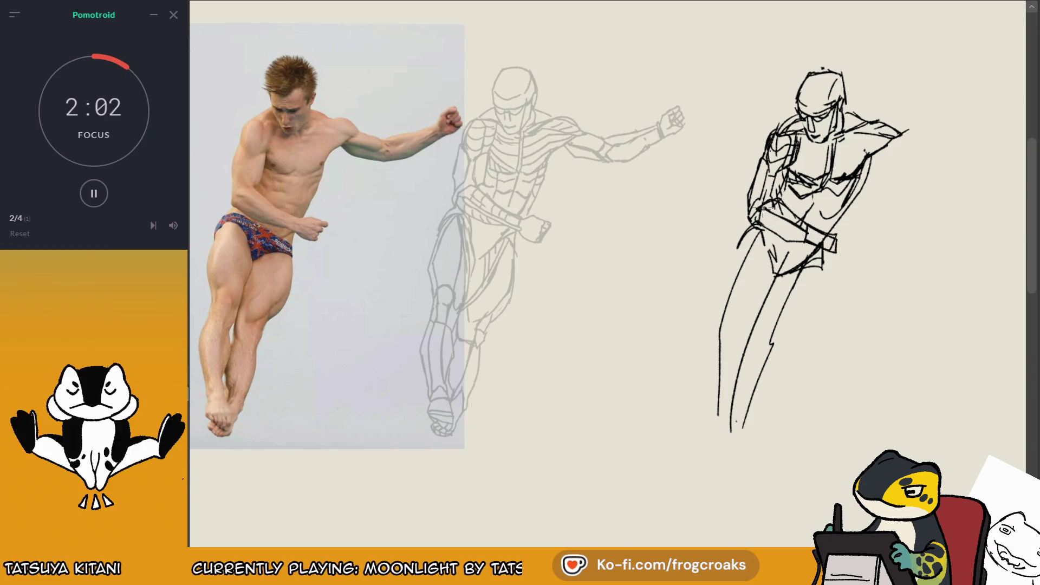
mouse_move(775, 214)
left_mouse_down()
mouse_move(802, 230)
mouse_move(770, 232)
mouse_move(805, 242)
left_mouse_up()
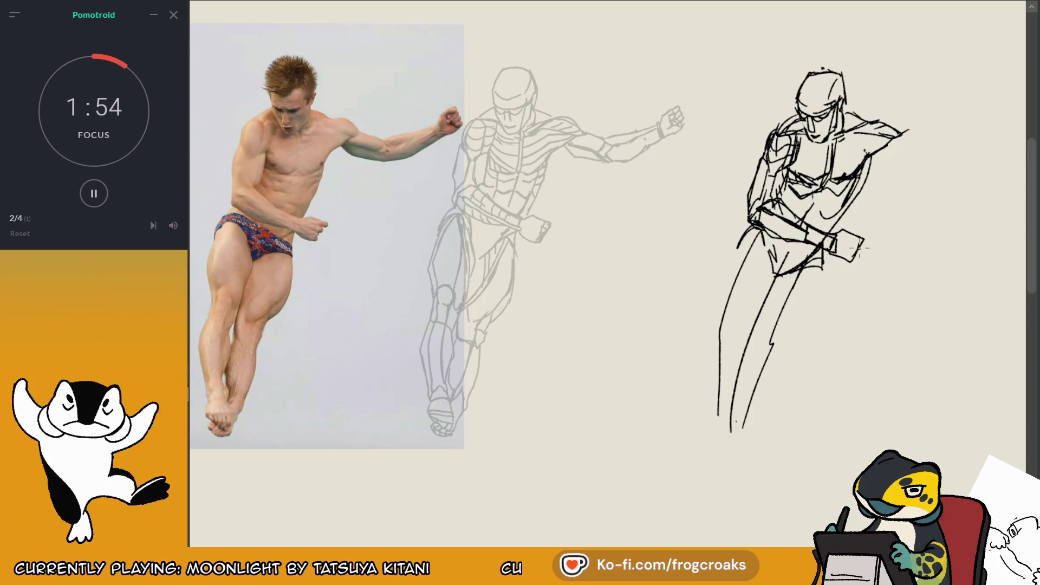
left_click_drag(837, 238, 855, 258)
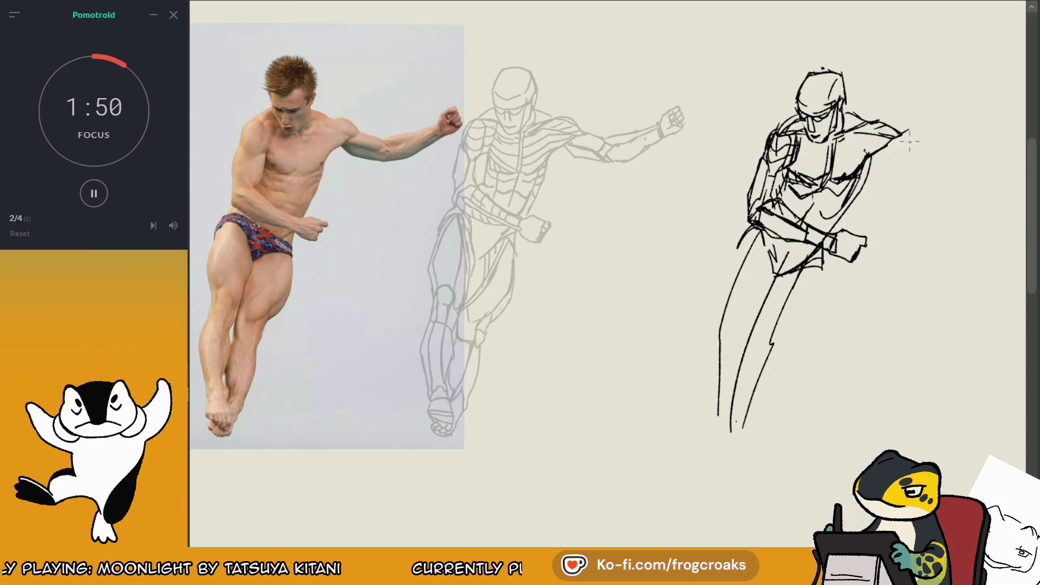
left_click_drag(868, 173, 796, 167)
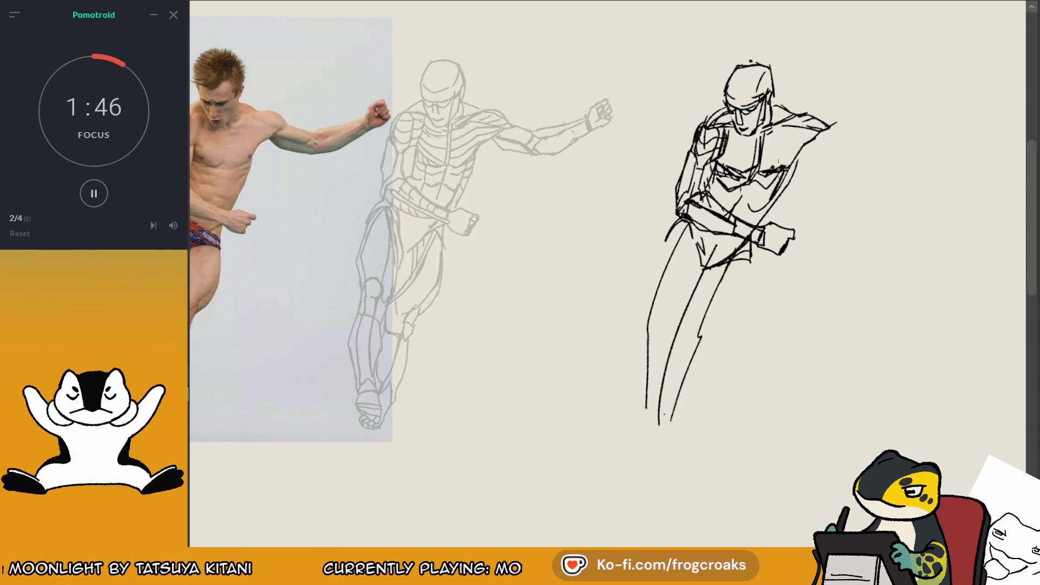
- Darken the chest and right shoulder lines and extend the forearm outward to the right
mouse_move(778, 169)
left_mouse_down()
mouse_move(799, 172)
mouse_move(830, 140)
mouse_move(823, 124)
left_mouse_up()
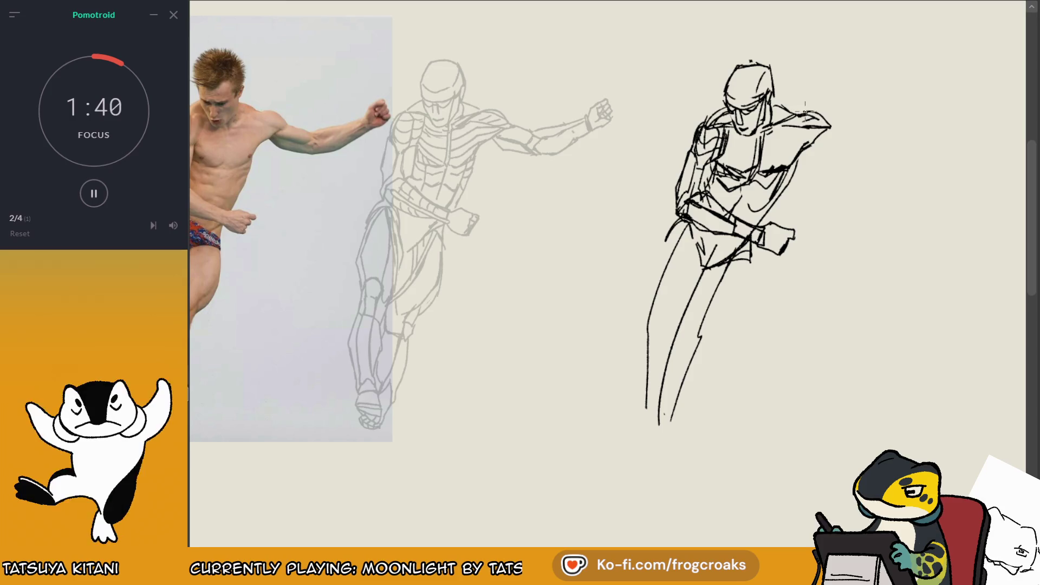
left_click_drag(815, 130, 865, 133)
key("ctrl+z")
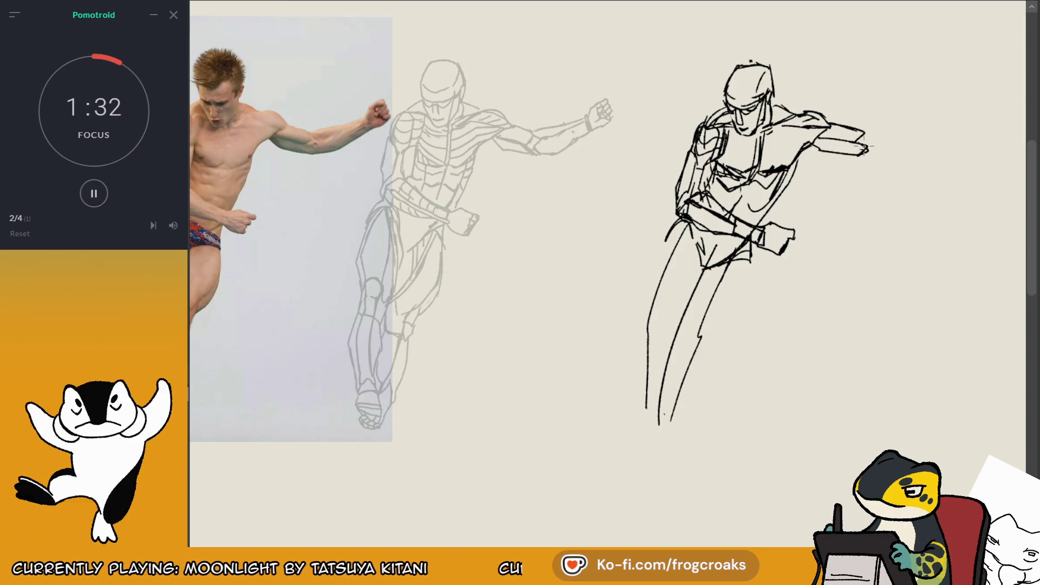
left_click_drag(855, 127, 858, 141)
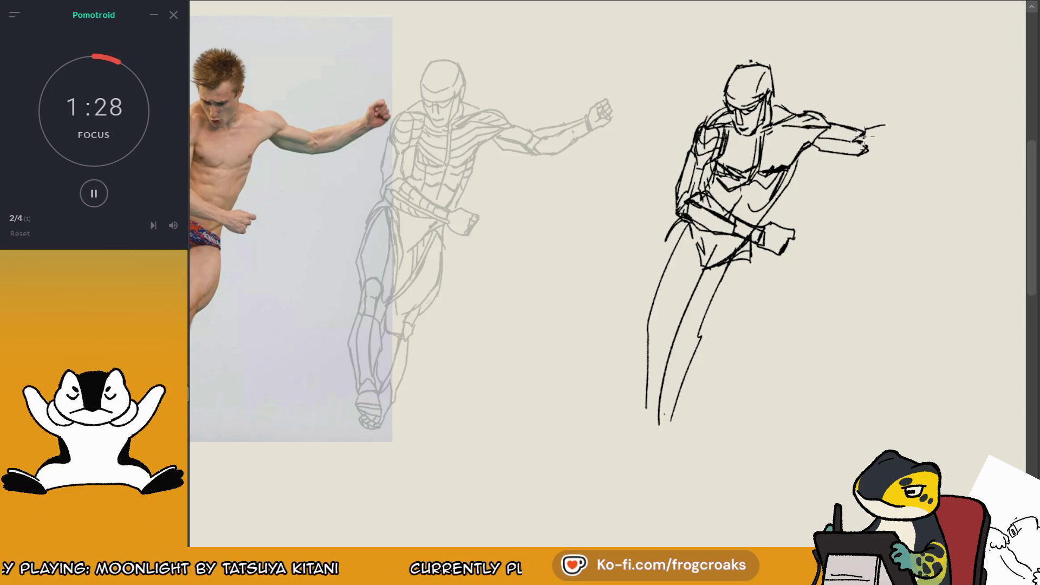
left_click_drag(866, 139, 916, 126)
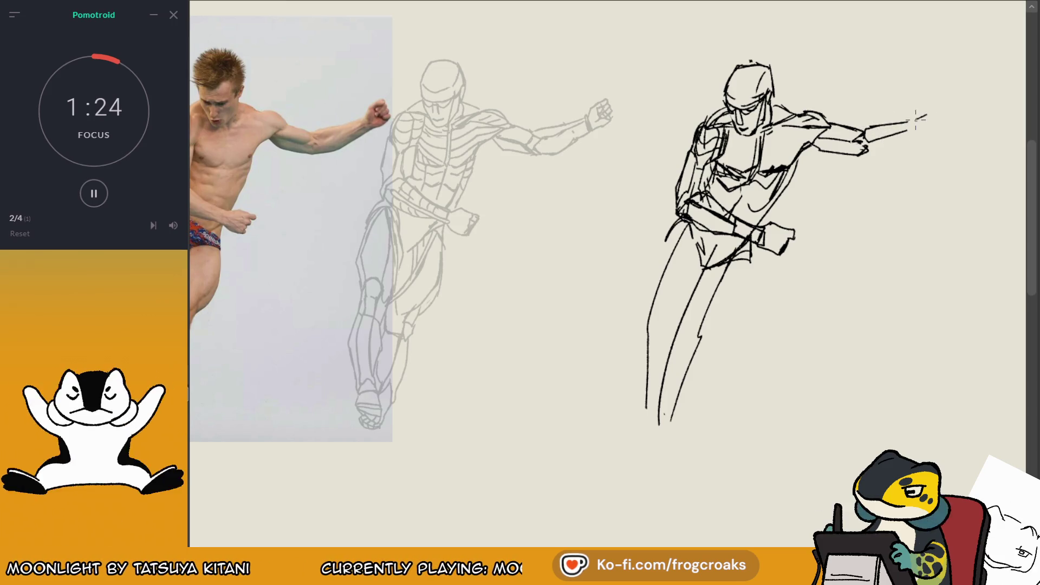
- Outline the hand at the arm's end, then erase the outer hand and forearm strokes
left_click_drag(916, 127, 949, 116)
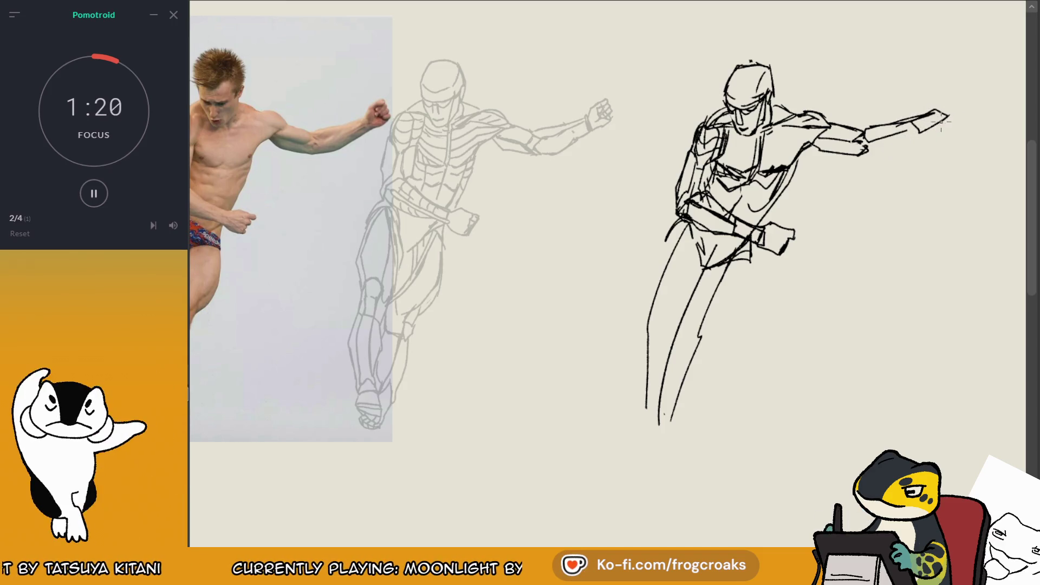
key("ctrl+z")
left_click_drag(942, 125, 872, 157)
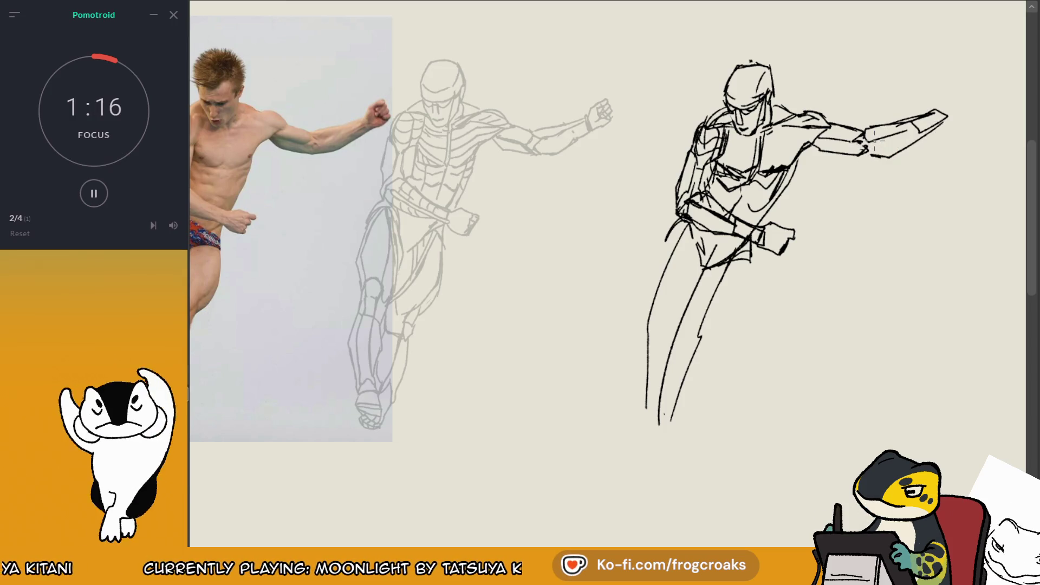
left_click_drag(859, 154, 882, 158)
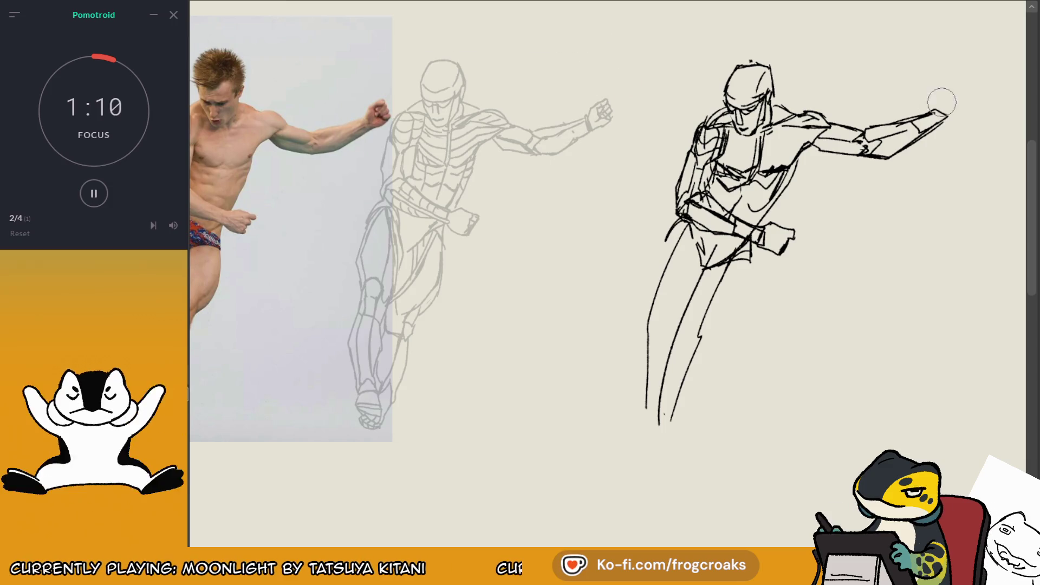
left_click_drag(942, 102, 855, 123)
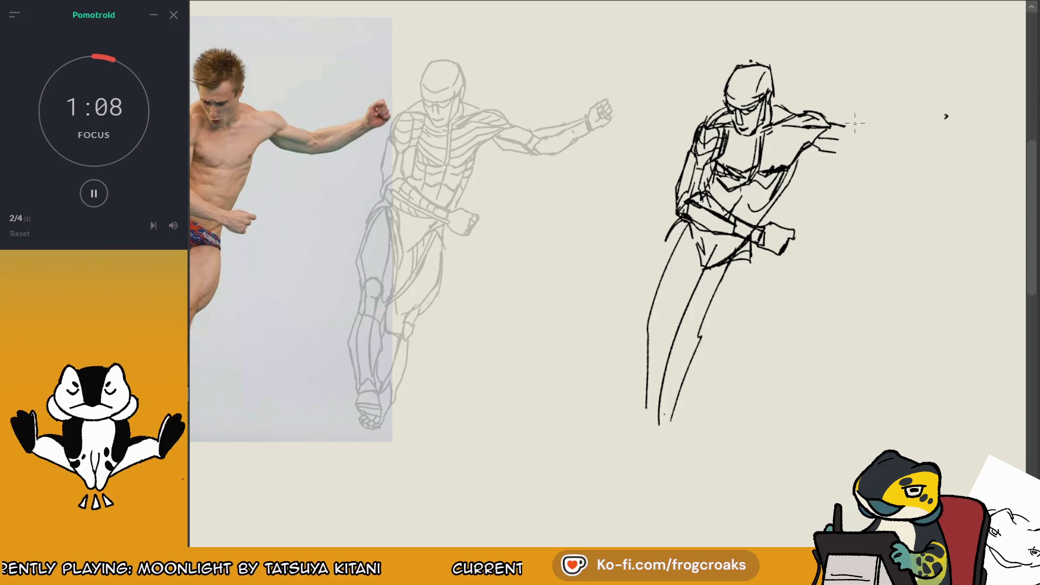
- Erase leftover hand lines and redraw the forearm reaching farther right to a longer hand
left_click_drag(855, 123, 838, 129)
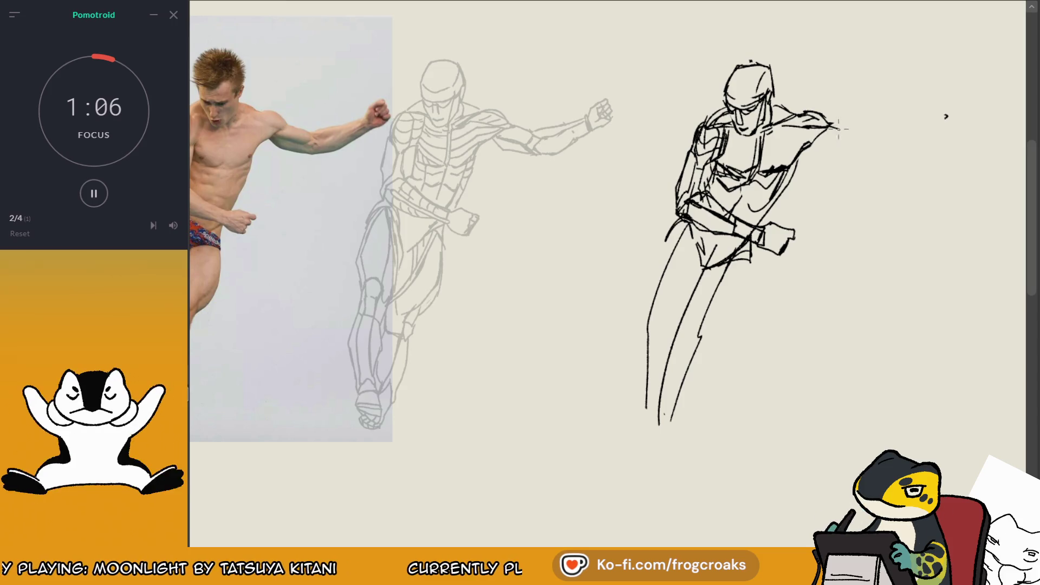
mouse_move(833, 139)
left_mouse_down()
mouse_move(851, 155)
mouse_move(855, 131)
left_mouse_up()
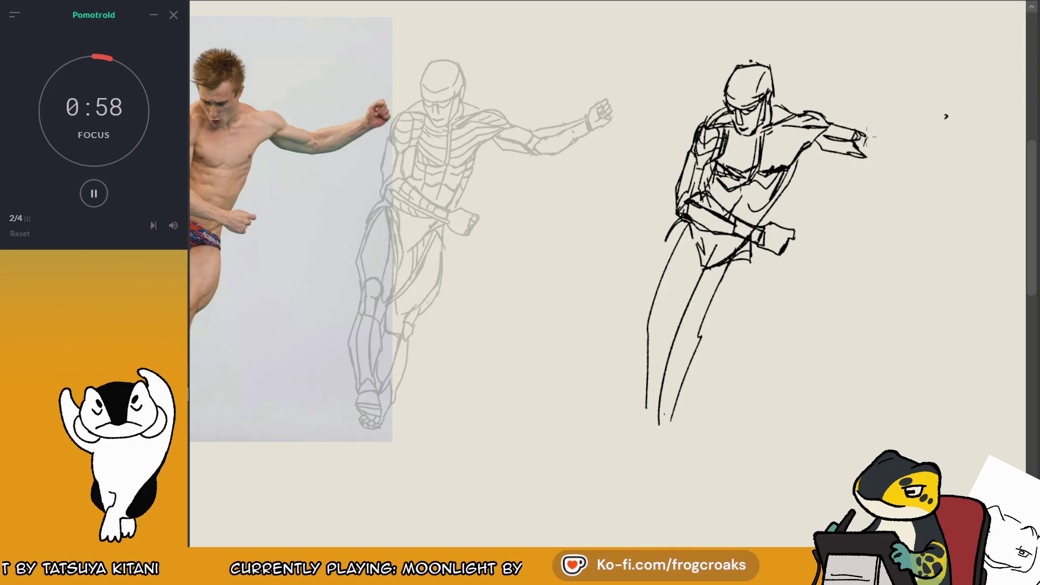
mouse_move(859, 148)
left_mouse_down()
mouse_move(874, 161)
mouse_move(890, 132)
mouse_move(929, 118)
left_mouse_up()
left_click_drag(828, 128, 929, 112)
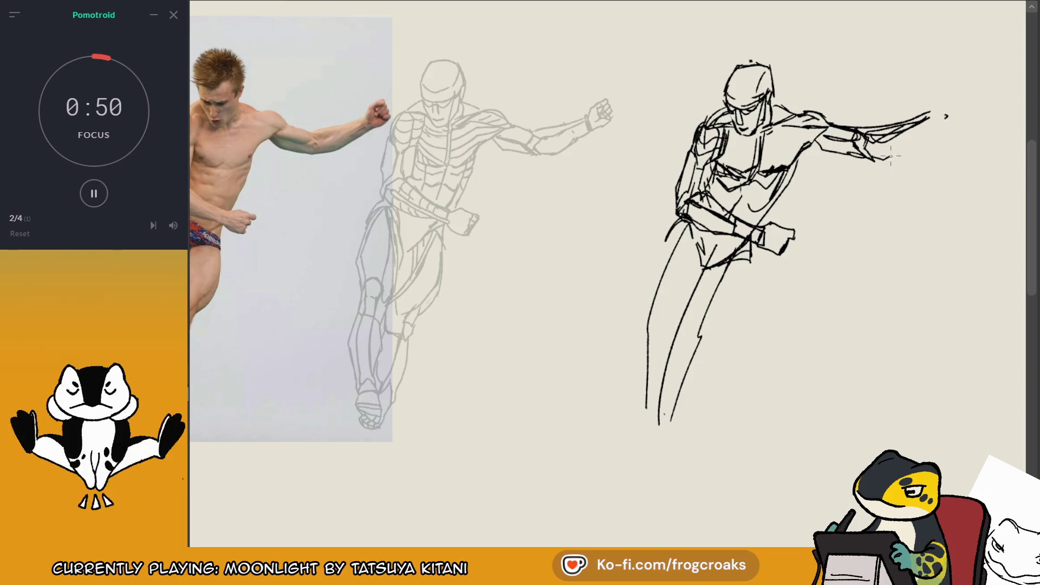
left_click_drag(873, 158, 947, 117)
key("ctrl+z")
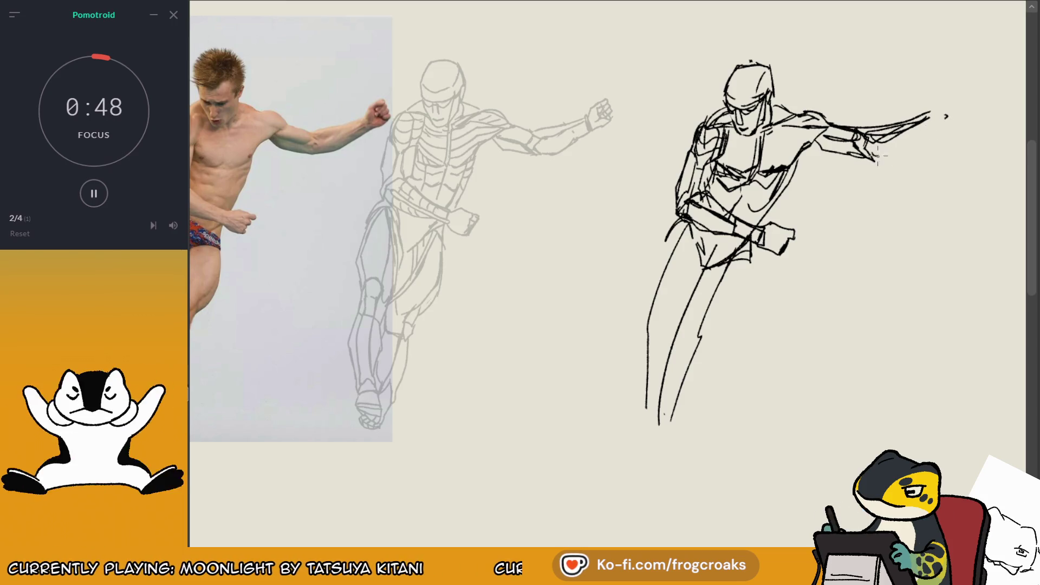
left_click_drag(877, 157, 934, 124)
key("ctrl+z")
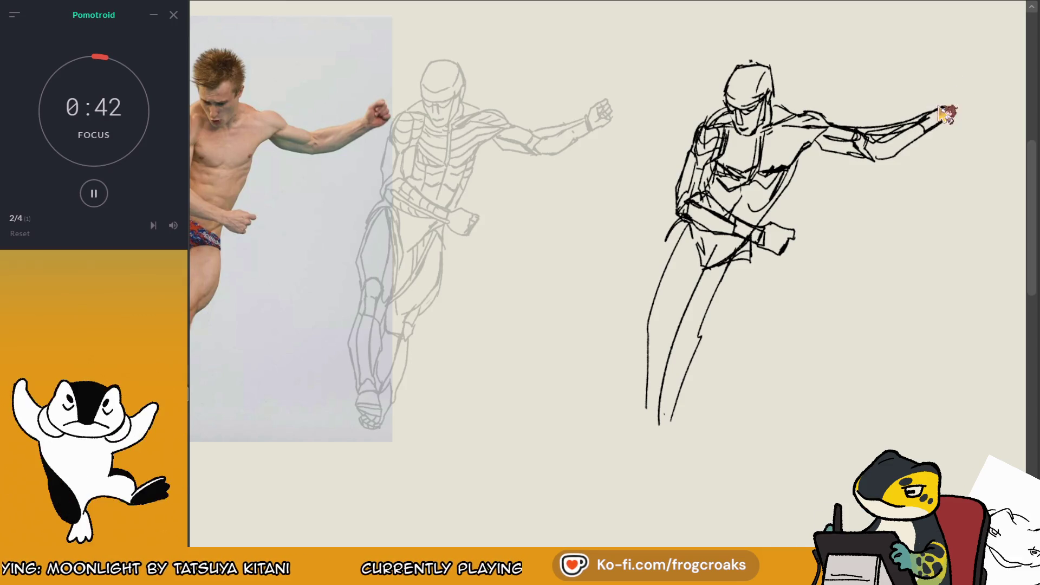
- Draw a clenched fist outline at the outstretched arm's tip, refining its right side
mouse_move(938, 104)
left_mouse_down()
mouse_move(949, 89)
mouse_move(965, 102)
left_mouse_up()
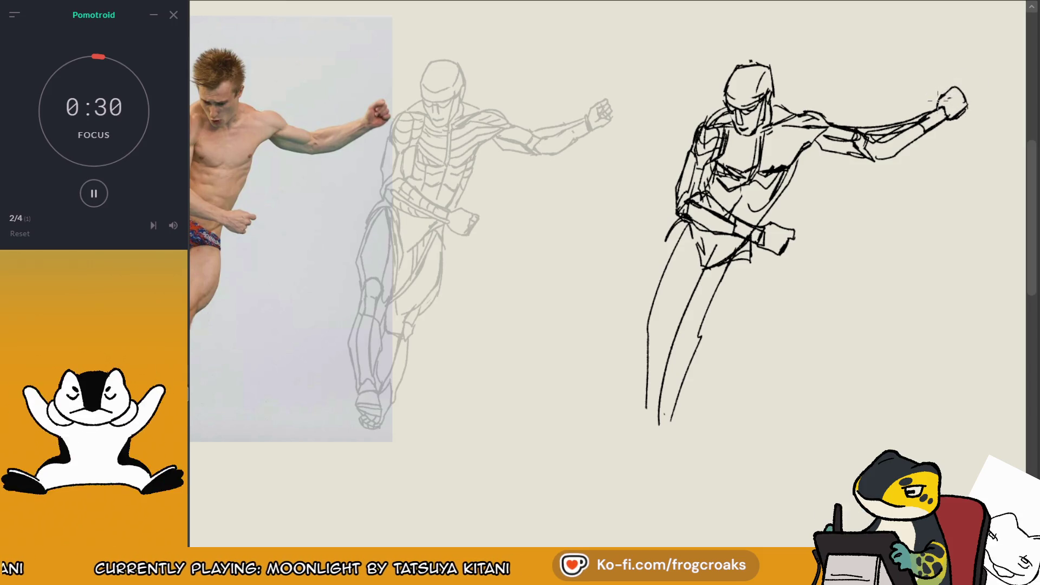
left_click_drag(939, 101, 951, 84)
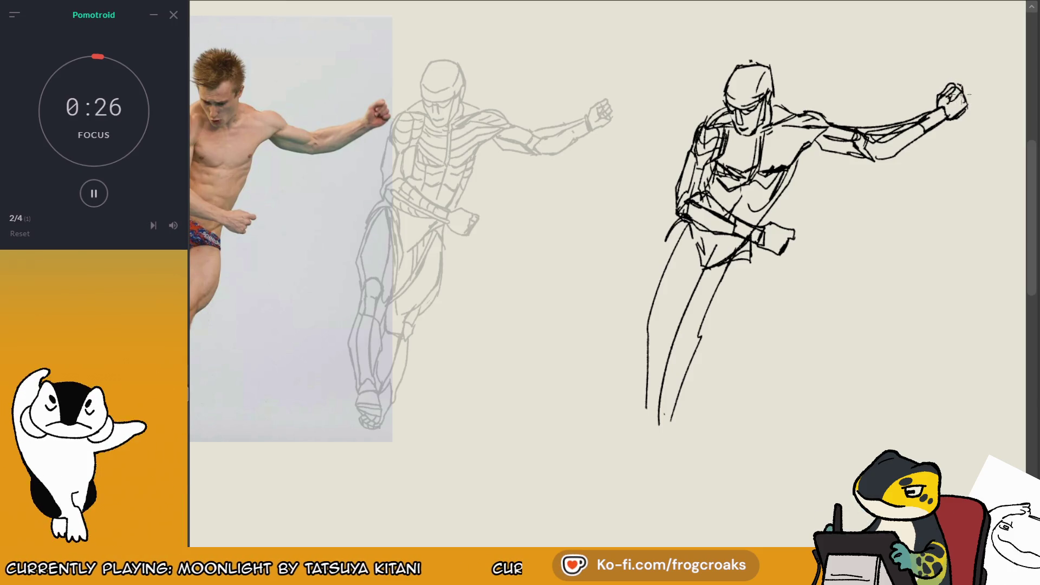
left_click_drag(963, 96, 967, 119)
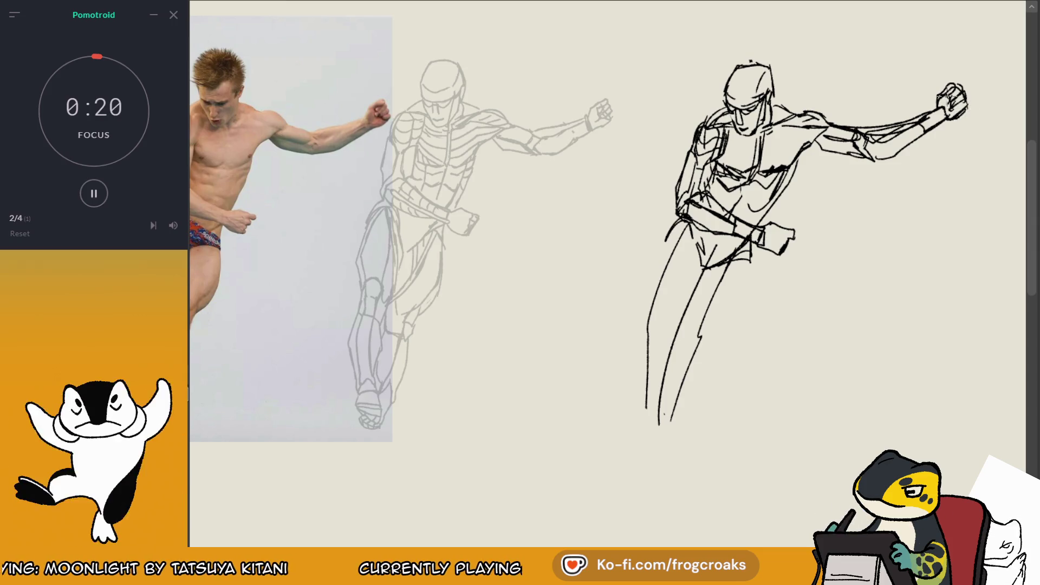
key("ctrl+z")
key("ctrl+z")
key("ctrl+z")
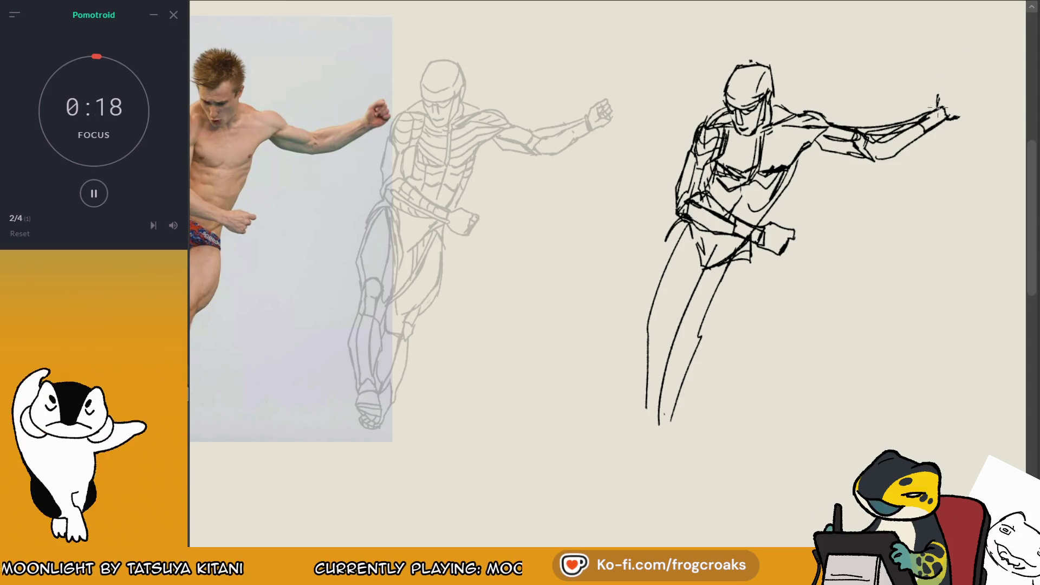
mouse_move(940, 94)
left_mouse_down()
mouse_move(957, 103)
mouse_move(958, 88)
left_mouse_up()
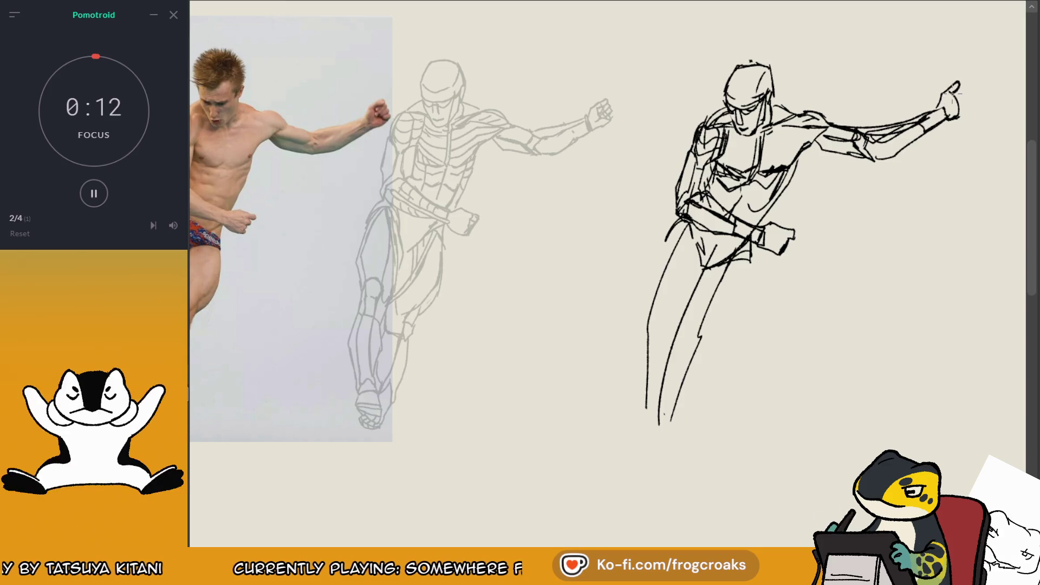
left_click_drag(958, 84, 966, 101)
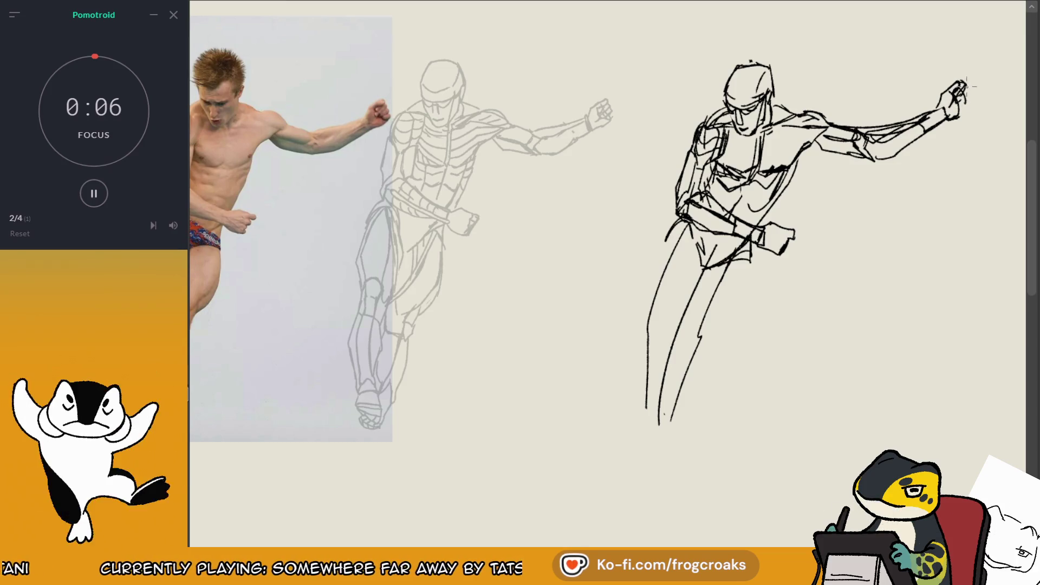
left_click_drag(963, 85, 970, 115)
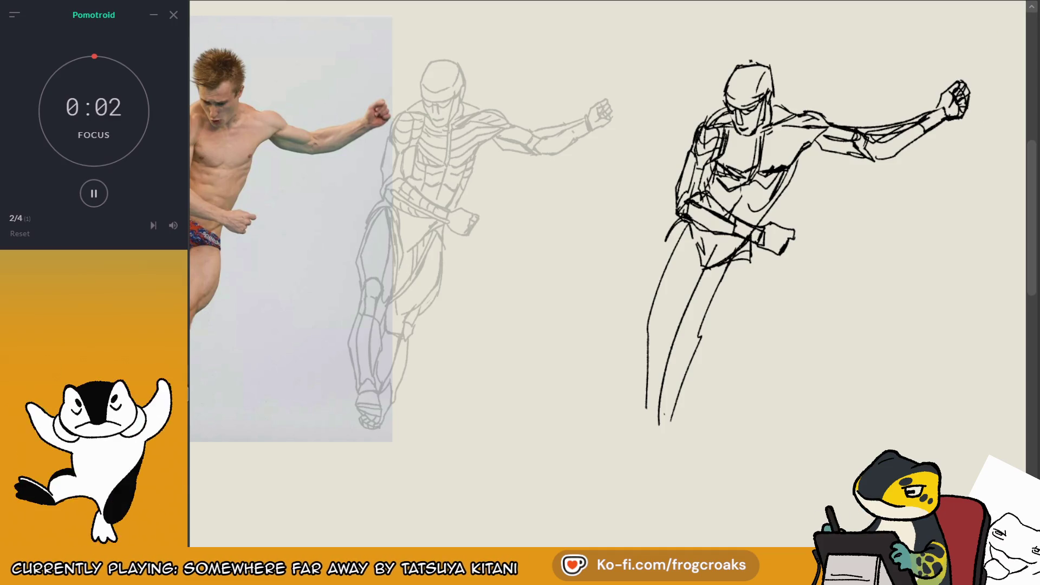
- Mirror the canvas to check proportions, flip it back, and ink over the upper arm and forearm
key("m")
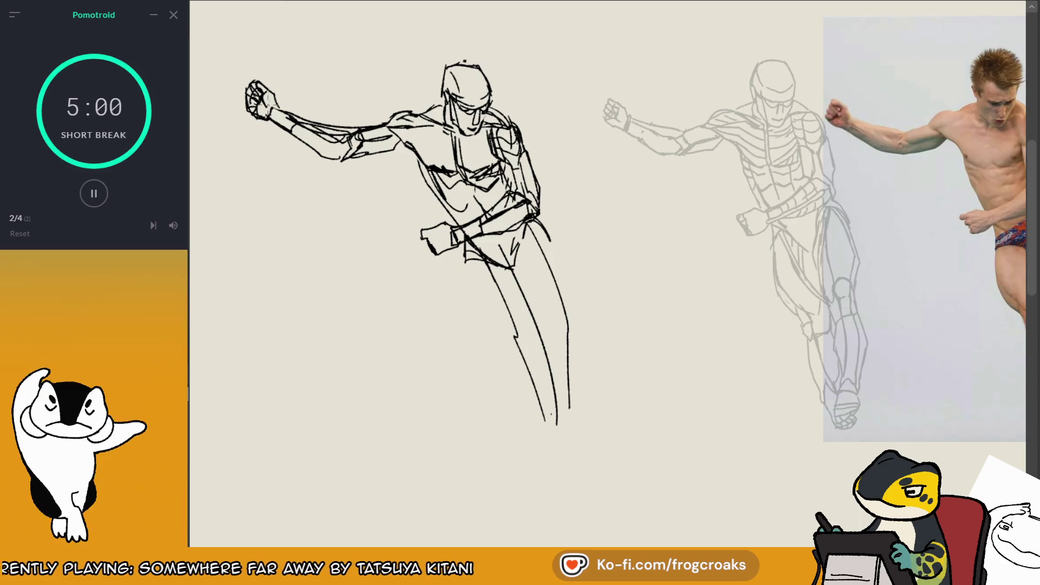
key("ctrl+F1")
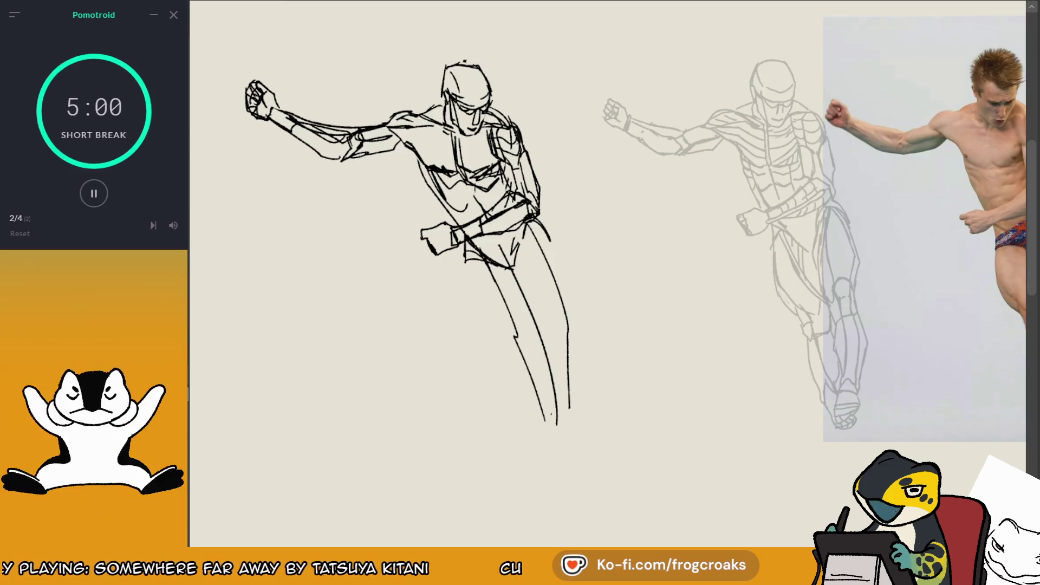
left_click(89, 202)
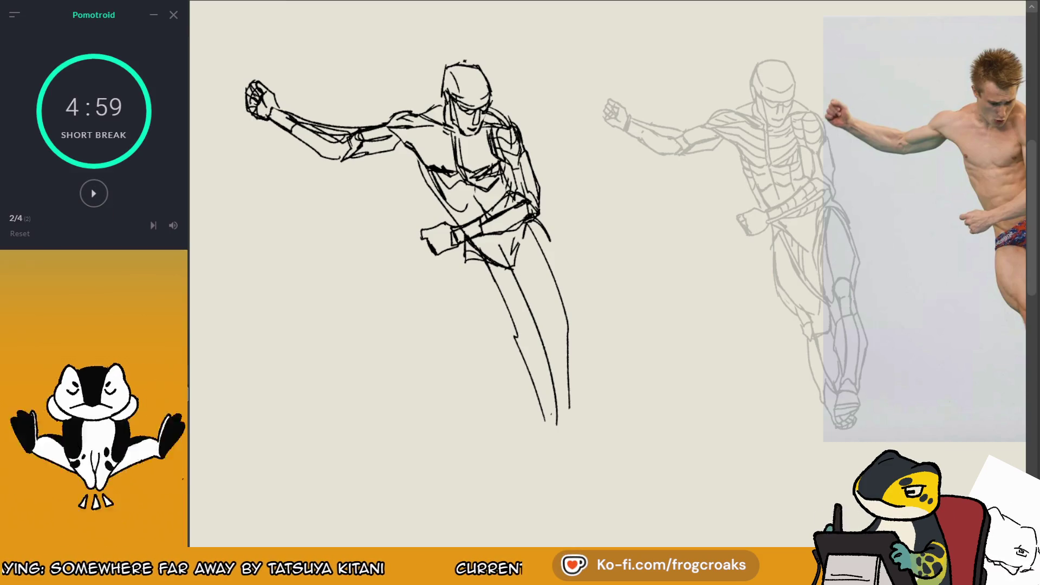
key("m")
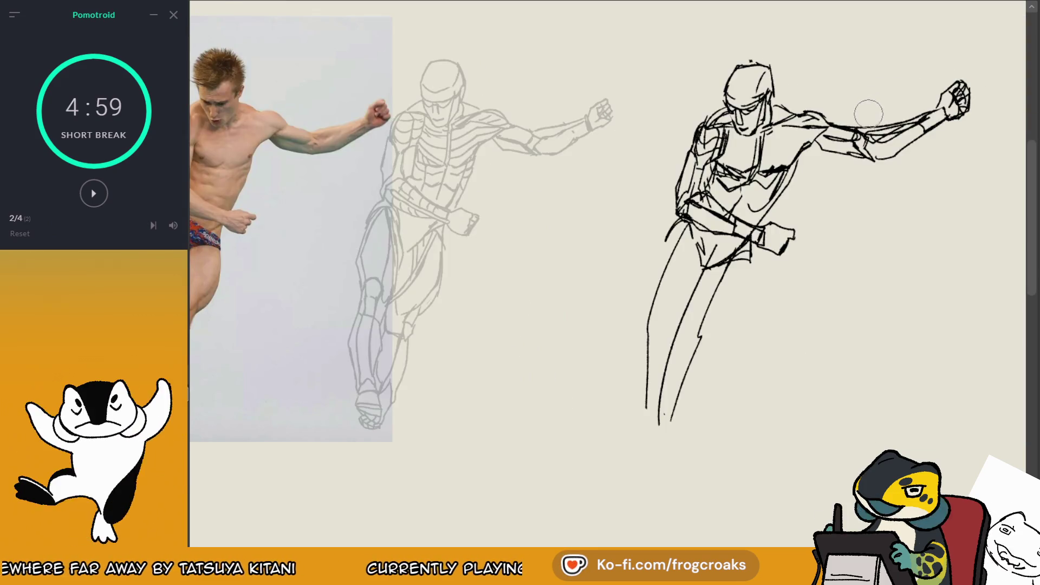
left_click_drag(831, 135, 923, 113)
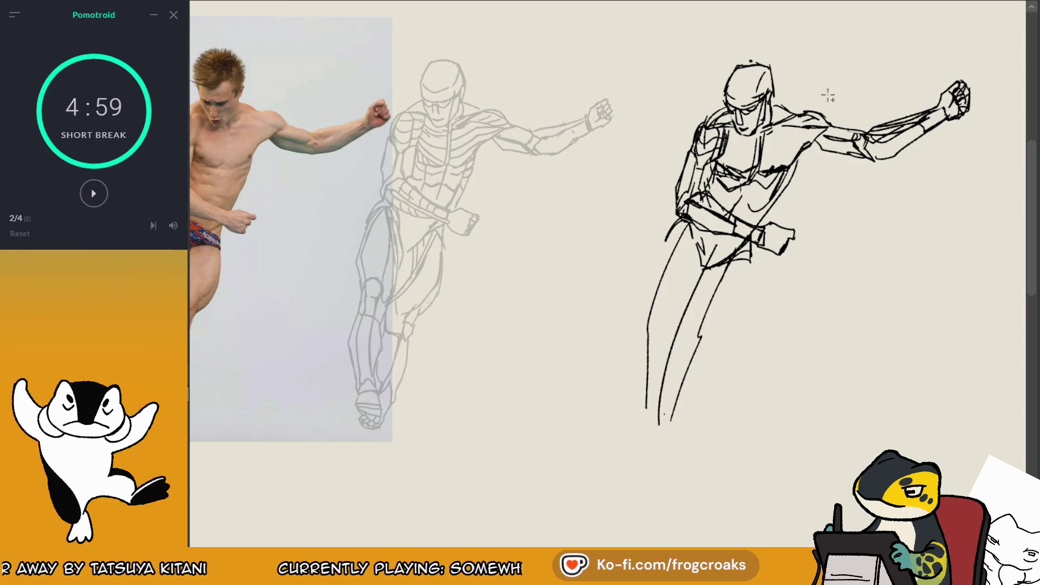
- Lasso and transform the fist, undo an accidental crop, and deselect
left_click_drag(897, 55, 993, 174)
left_click(943, 209)
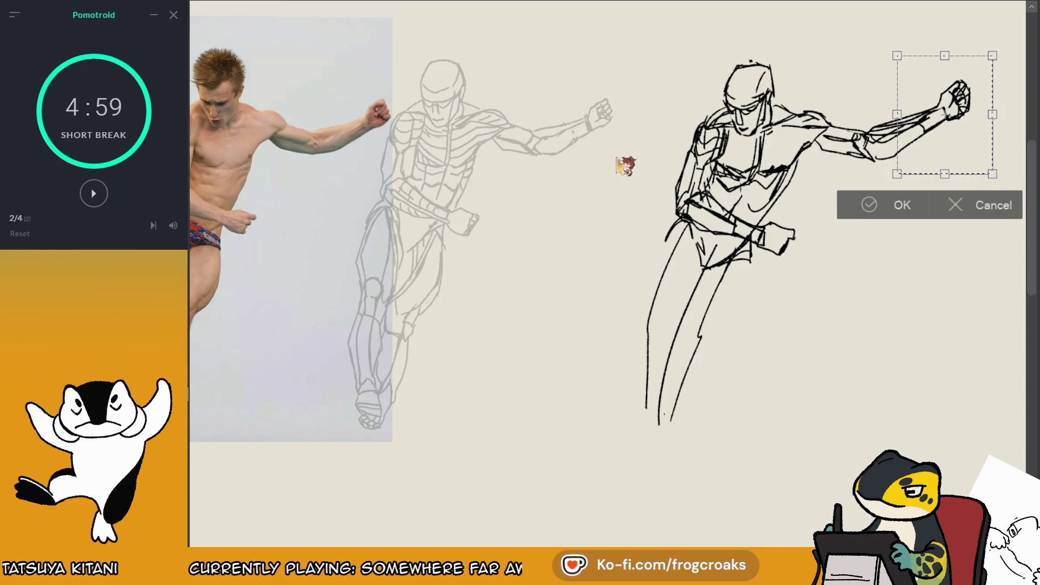
key("Return")
left_click(698, 205)
key("ctrl+z")
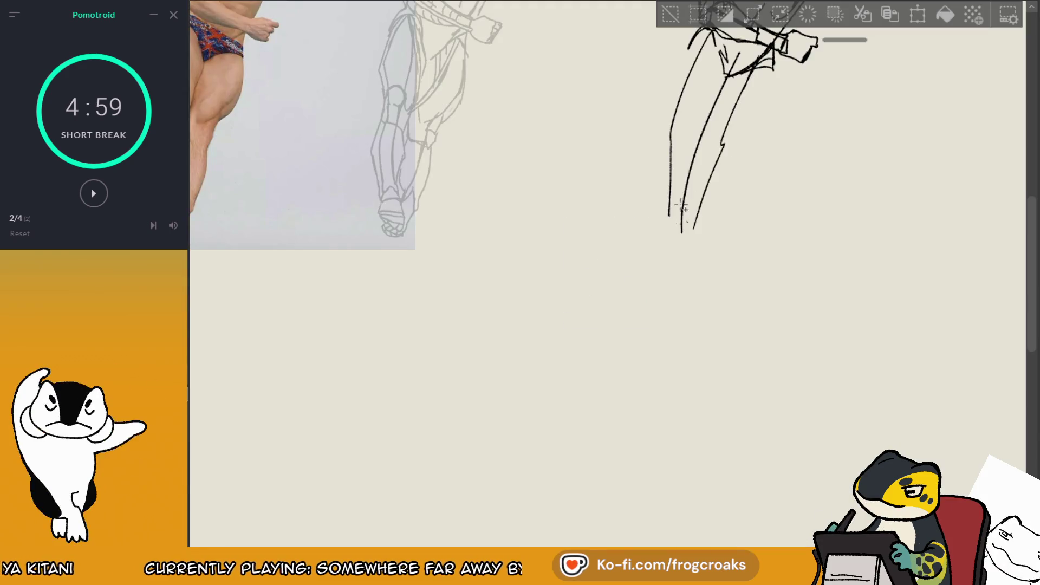
key("ctrl+0")
key("ctrl+d")
- Erase the old forearm, nudge the fist into place, and redraw the forearm joining it
mouse_move(908, 75)
left_mouse_down()
mouse_move(884, 56)
mouse_move(872, 62)
mouse_move(848, 111)
left_mouse_up()
scroll(607, 189, "up", 1)
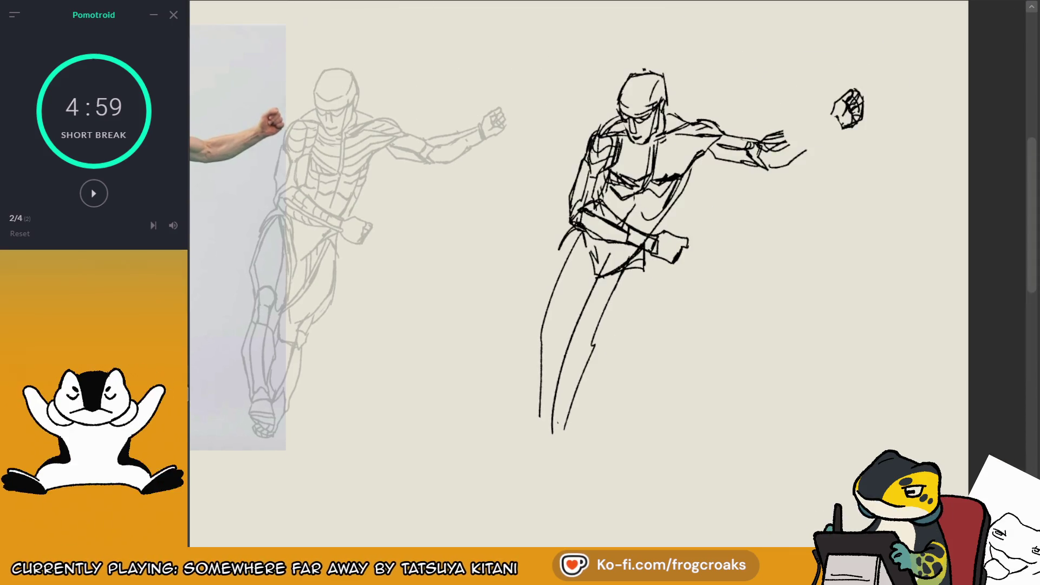
mouse_move(825, 67)
left_mouse_down()
mouse_move(879, 142)
mouse_move(860, 117)
left_mouse_up()
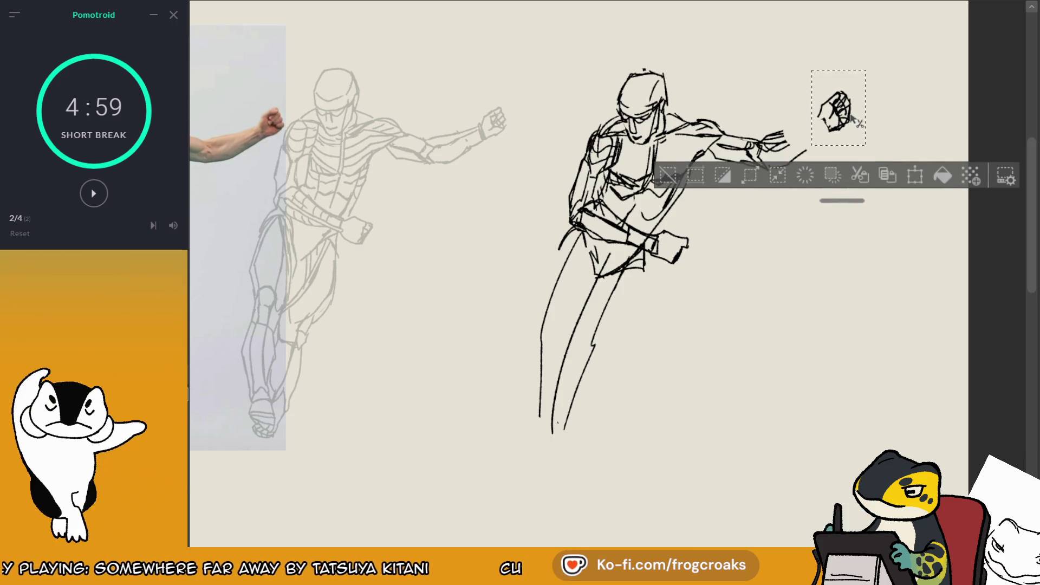
left_click(669, 176)
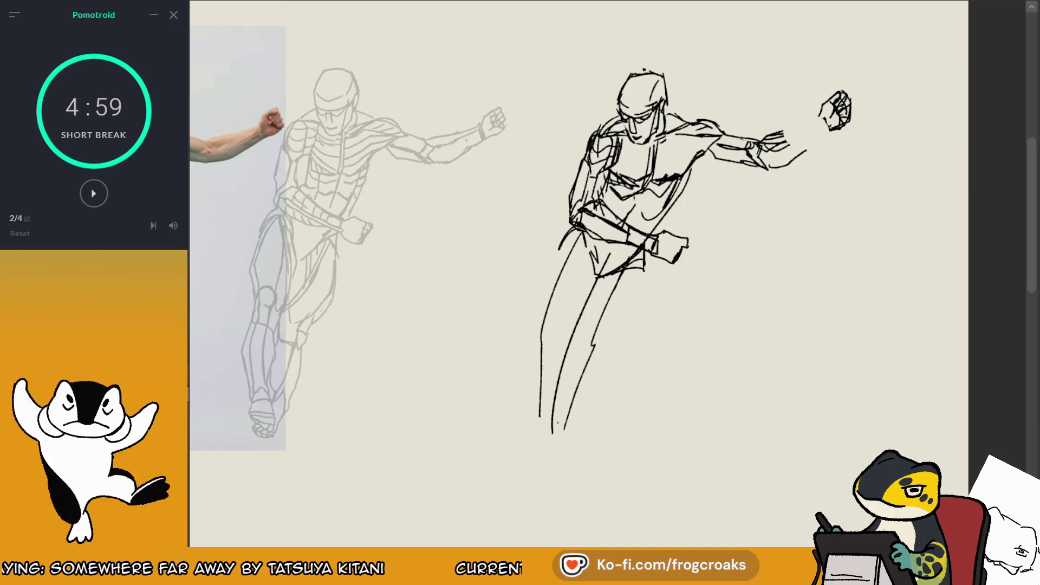
left_click_drag(810, 143, 819, 128)
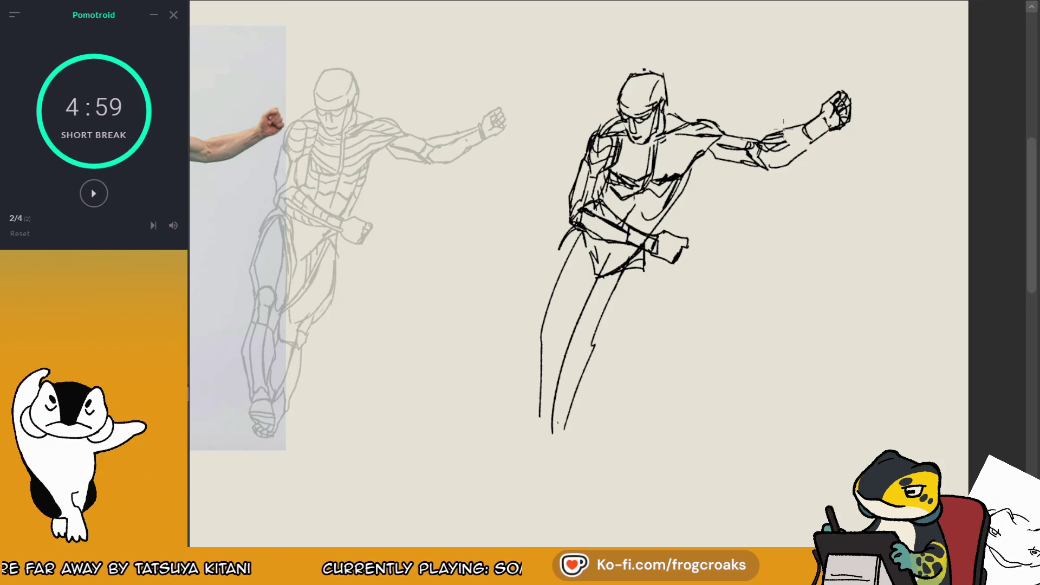
mouse_move(769, 149)
left_mouse_down()
mouse_move(824, 123)
mouse_move(782, 164)
left_mouse_up()
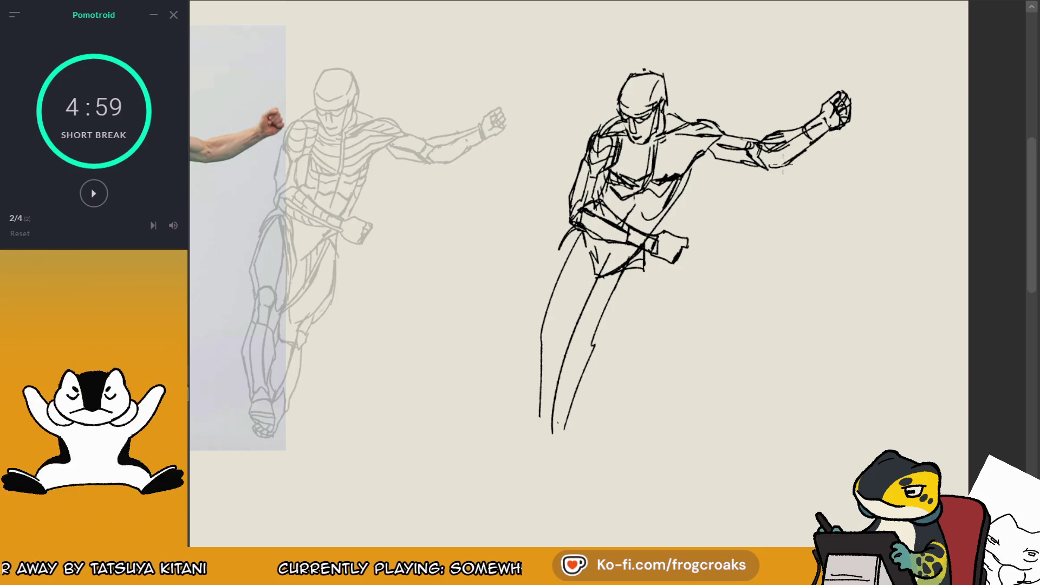
mouse_move(784, 122)
left_mouse_down()
mouse_move(805, 116)
mouse_move(777, 133)
mouse_move(809, 127)
left_mouse_up()
key("ctrl+0")
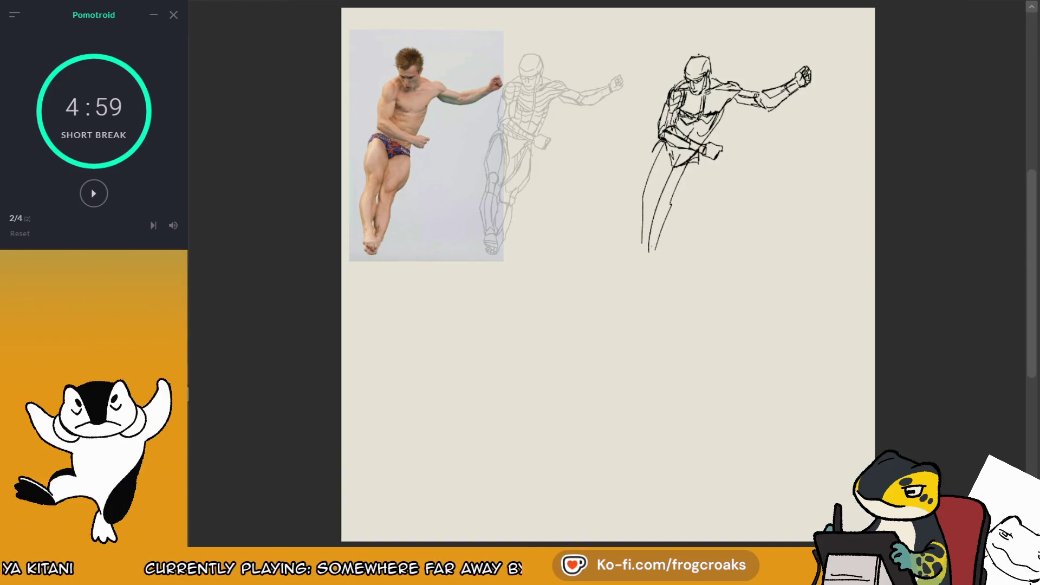
scroll(755, 28, "up", 2)
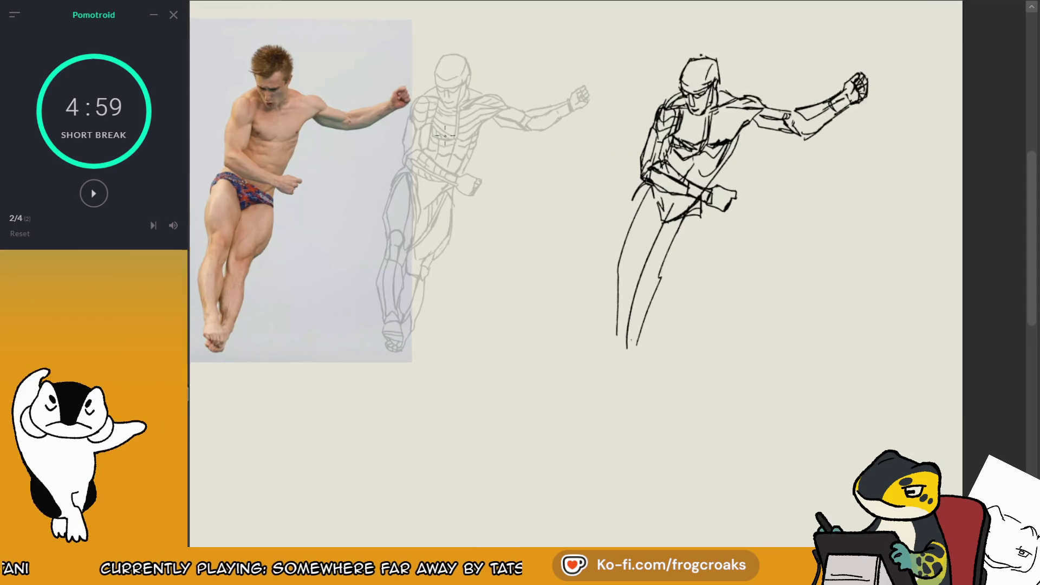
scroll(443, 130, "down", 1)
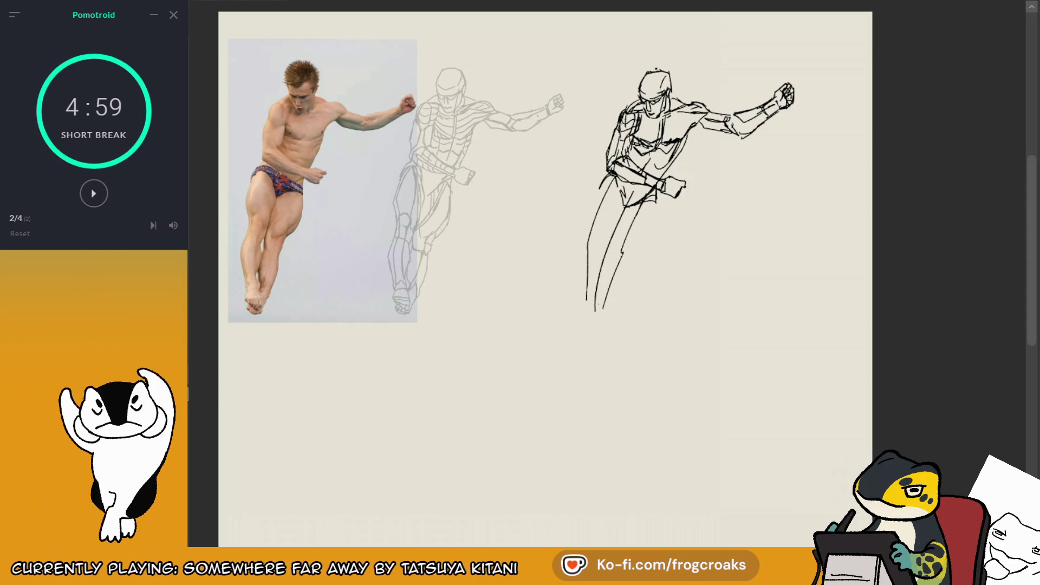
scroll(379, 95, "up", 2)
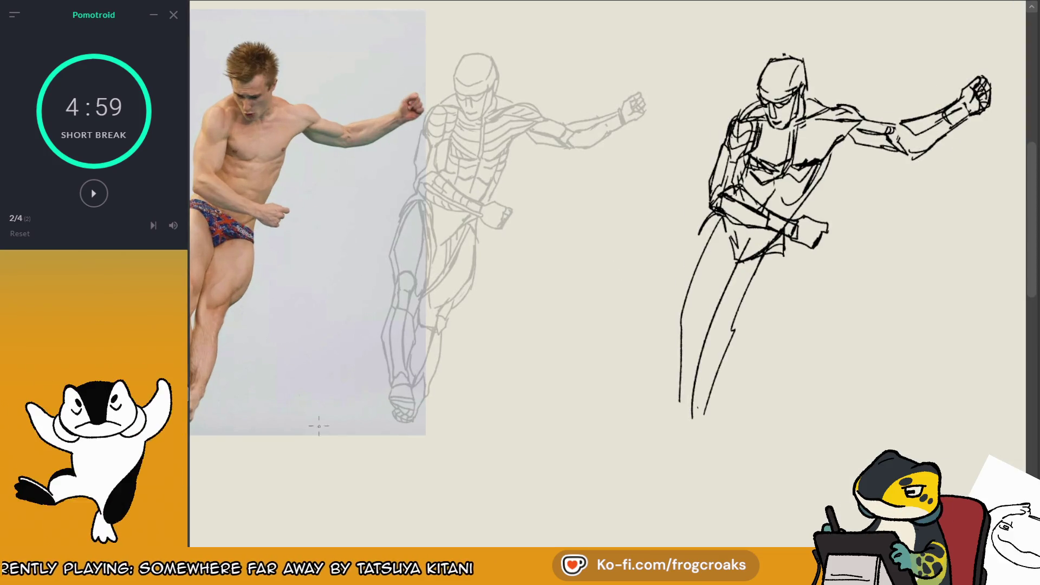
scroll(341, 352, "down", 1)
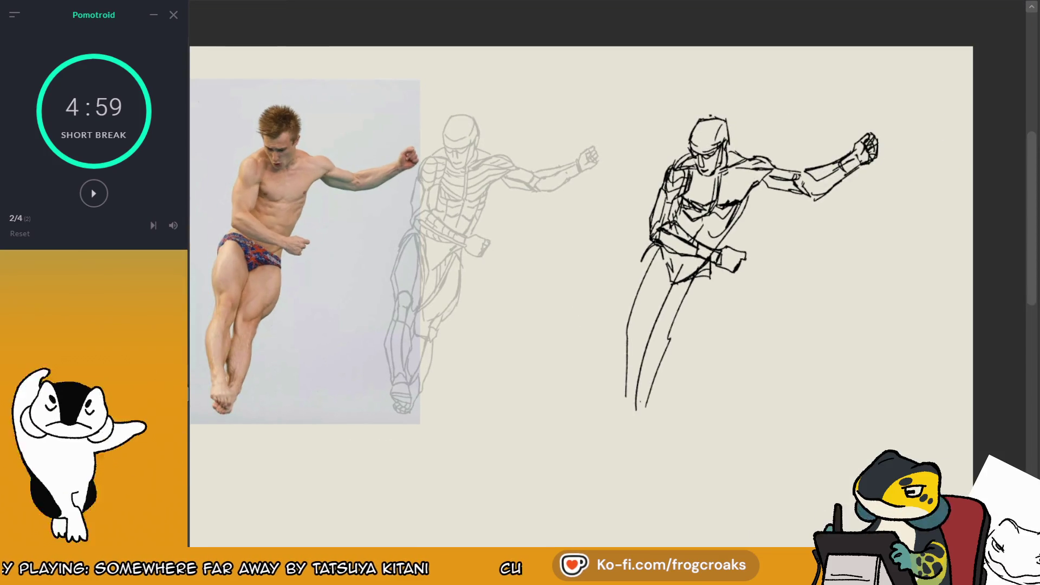
left_click(95, 194)
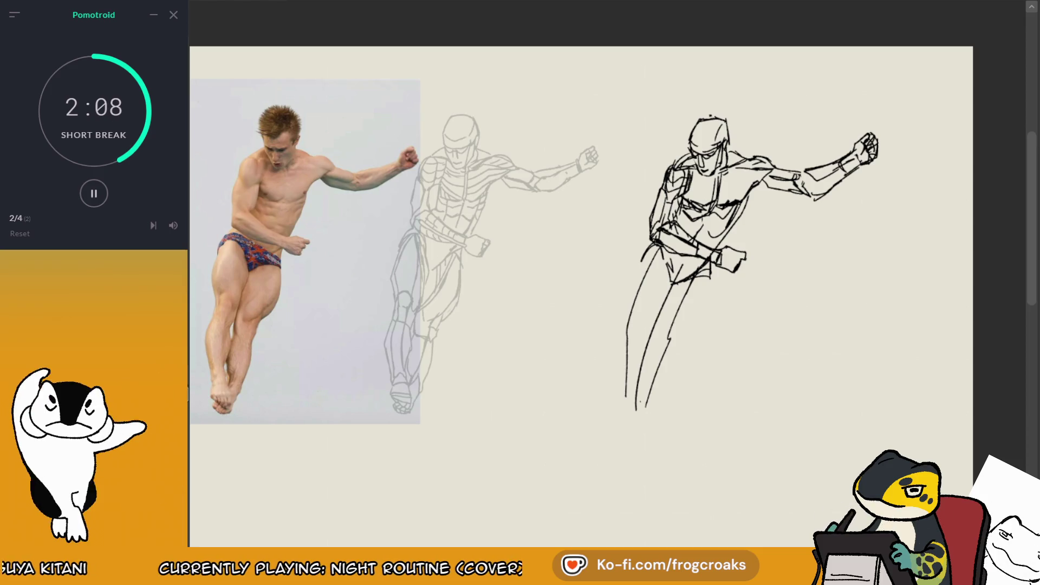
scroll(779, 238, "up", 3)
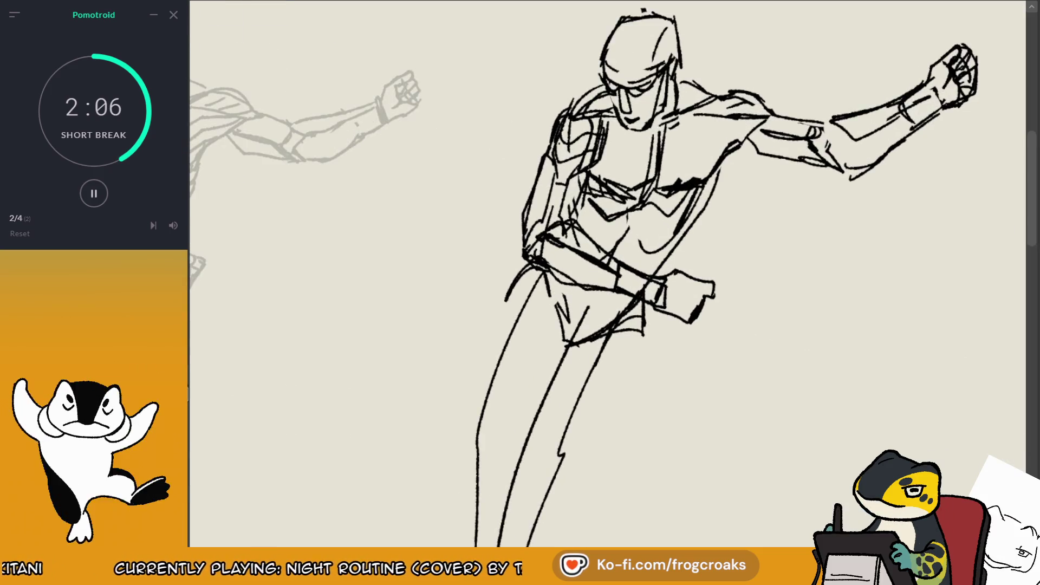
scroll(620, 136, "down", 3)
key("ctrl+0")
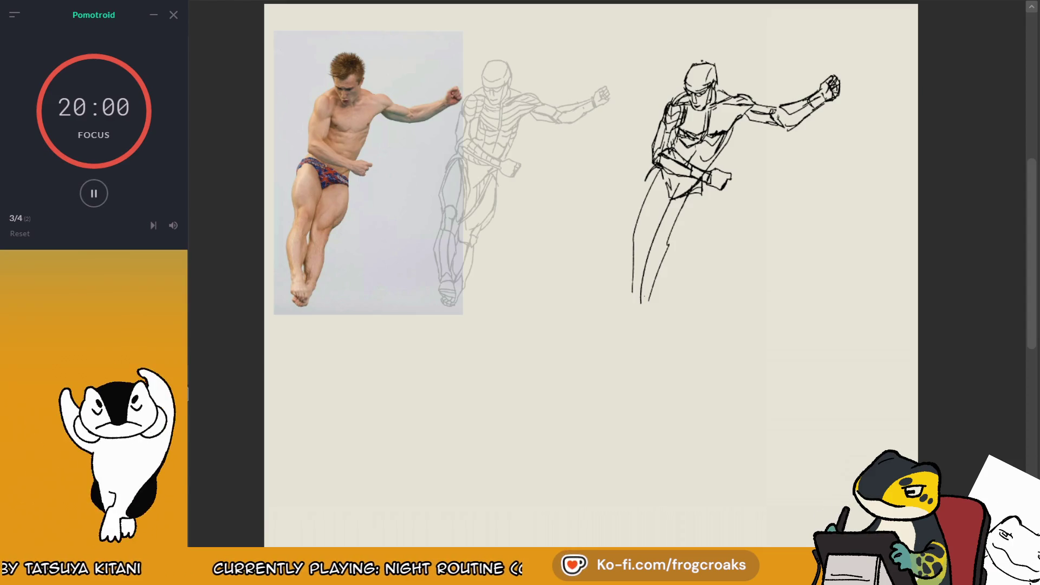
- Shift the diver sketch down and left, closer to the reference photo
scroll(752, 147, "up", 2)
scroll(753, 146, "down", 3)
scroll(753, 146, "up", 3)
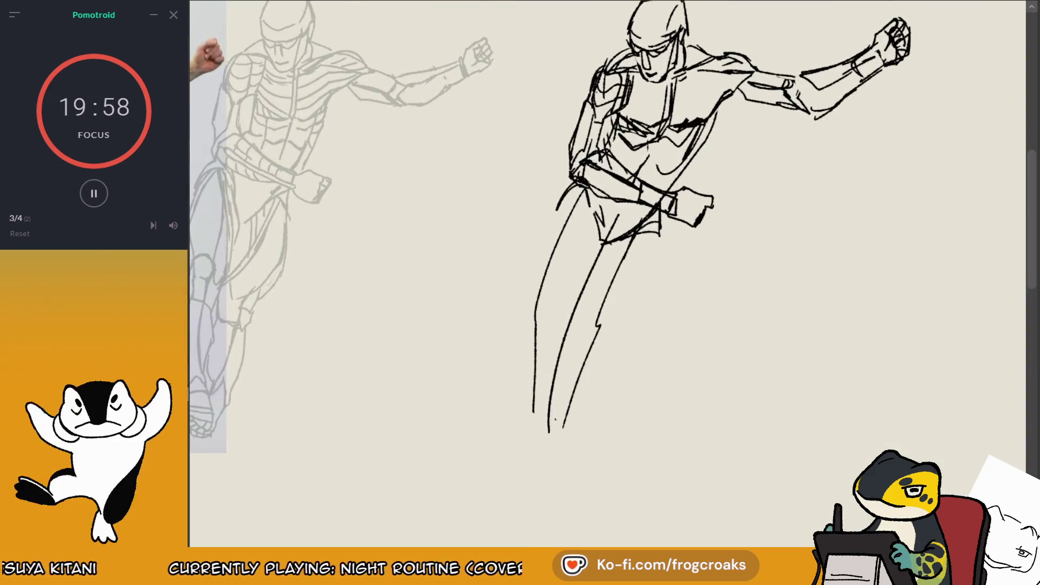
left_click_drag(934, 47, 942, 82)
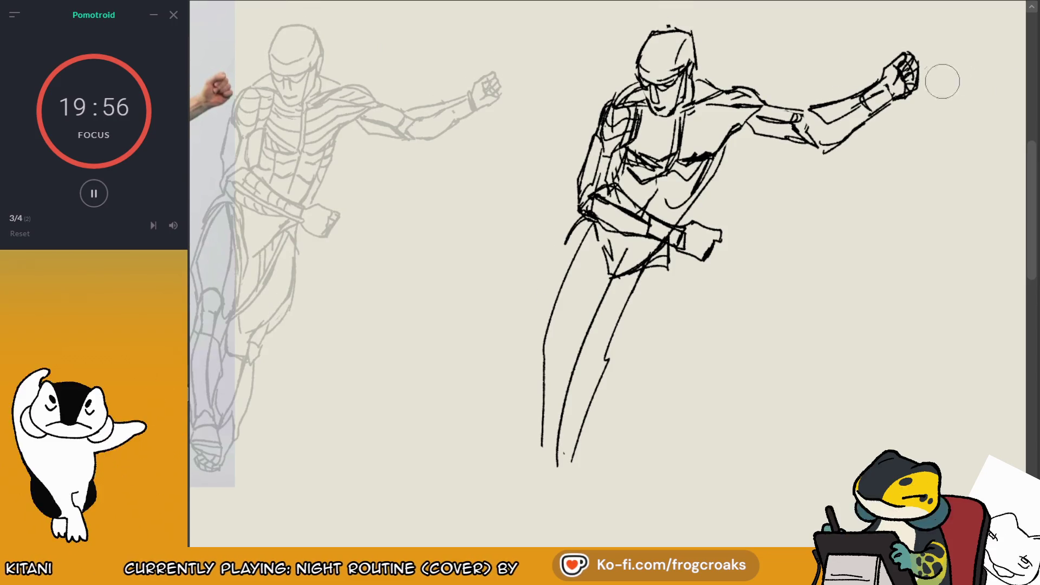
scroll(908, 114, "down", 2)
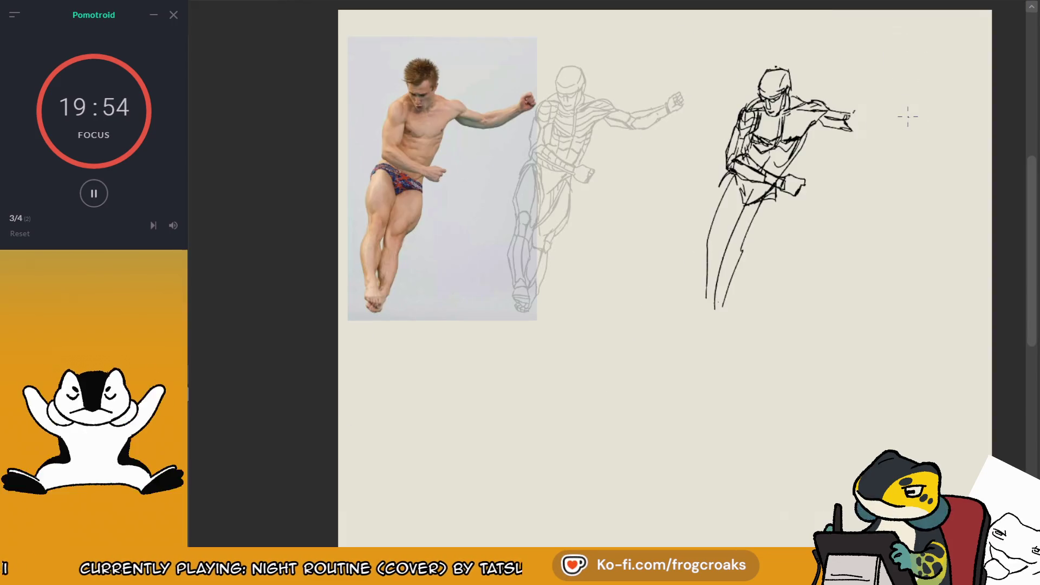
scroll(794, 116, "up", 1)
mouse_move(796, 116)
left_mouse_down()
mouse_move(695, 219)
mouse_move(673, 222)
left_mouse_up()
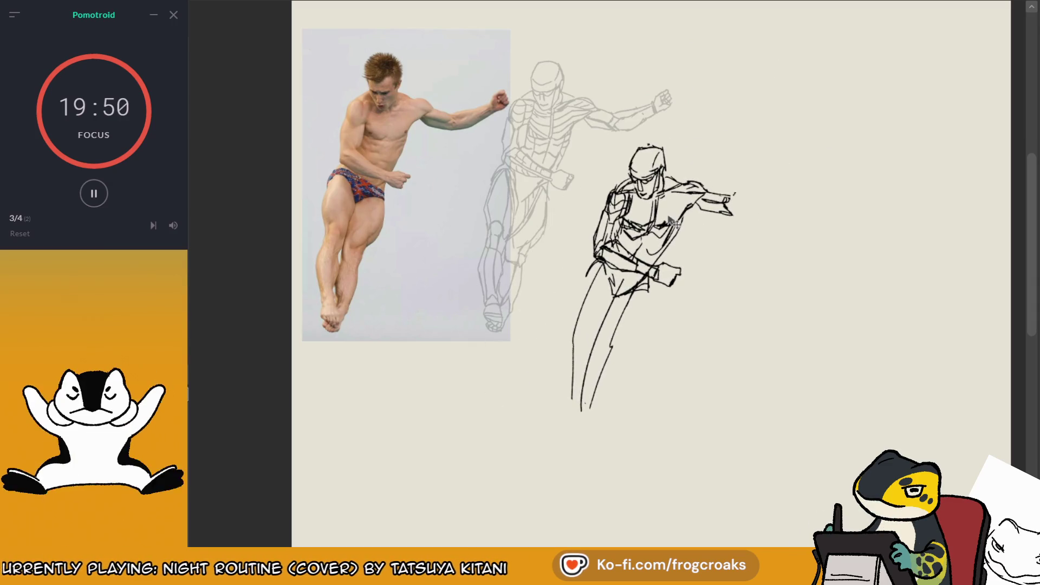
- Erase the forearm and fist, then draw new shoulder and upper-arm strokes and a horizontal guide line
scroll(673, 222, "up", 3)
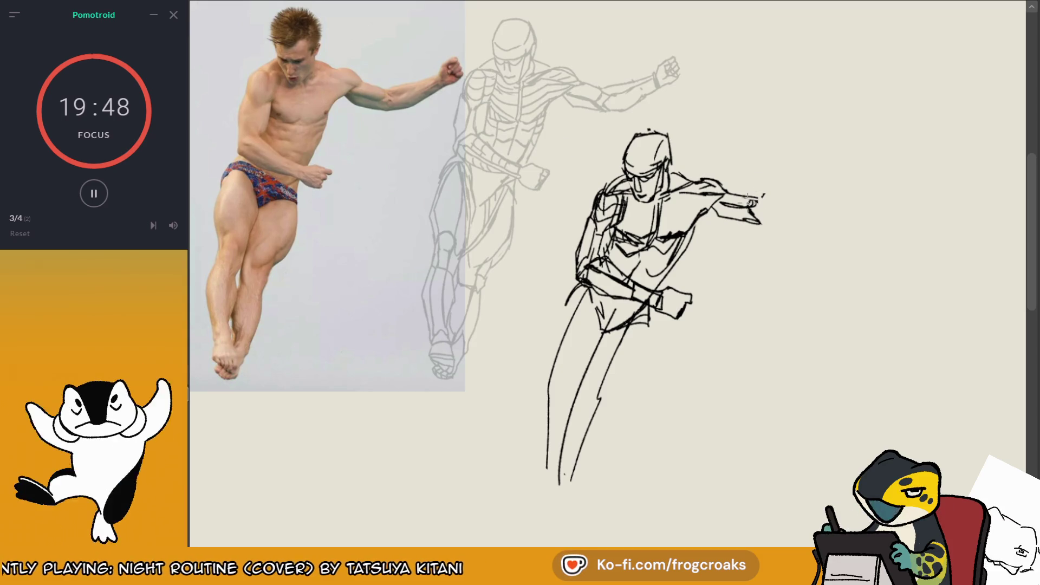
left_click_drag(756, 202, 733, 232)
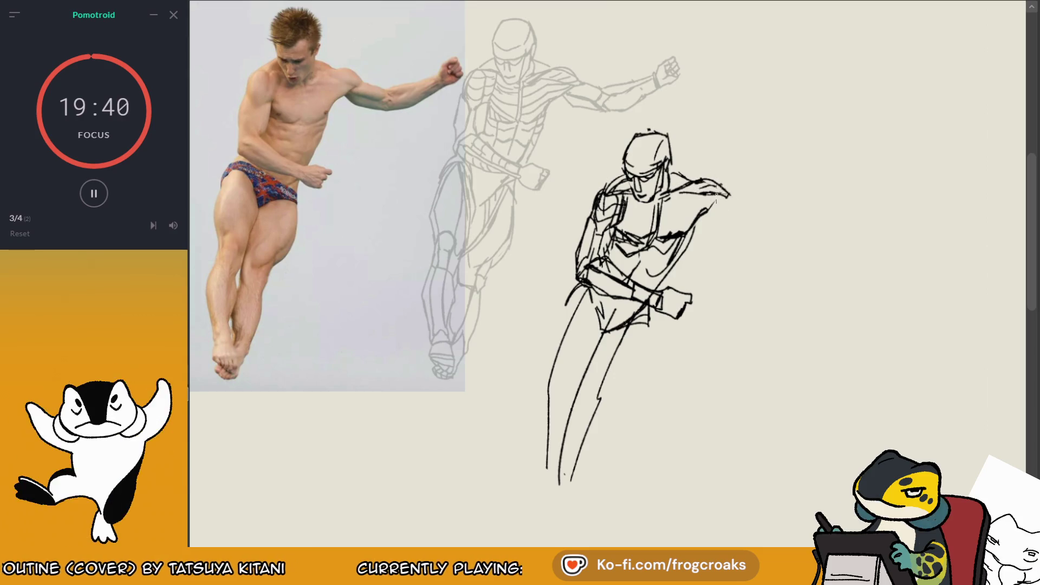
left_click_drag(733, 199, 691, 210)
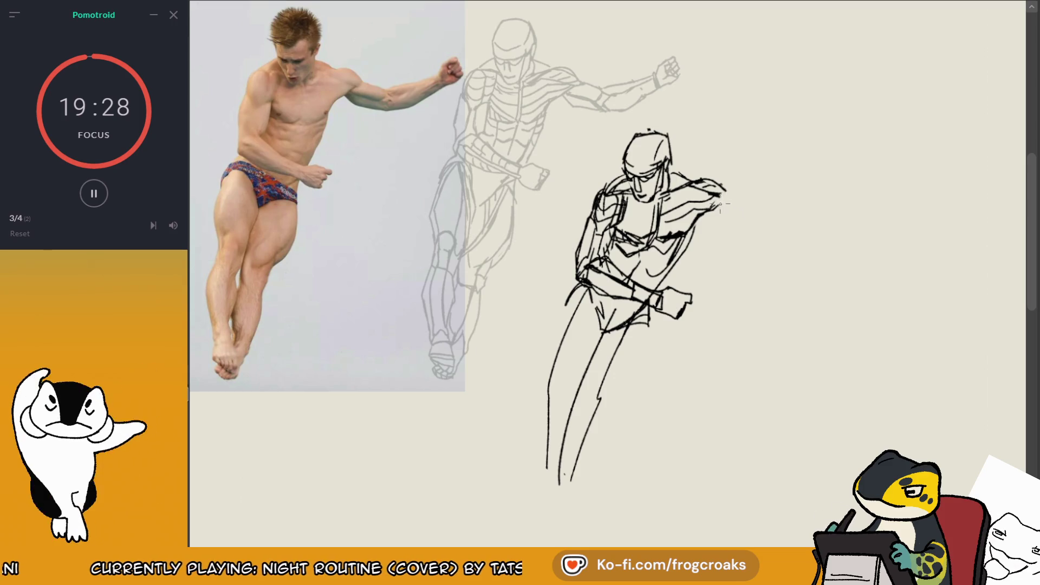
left_click_drag(729, 197, 745, 208)
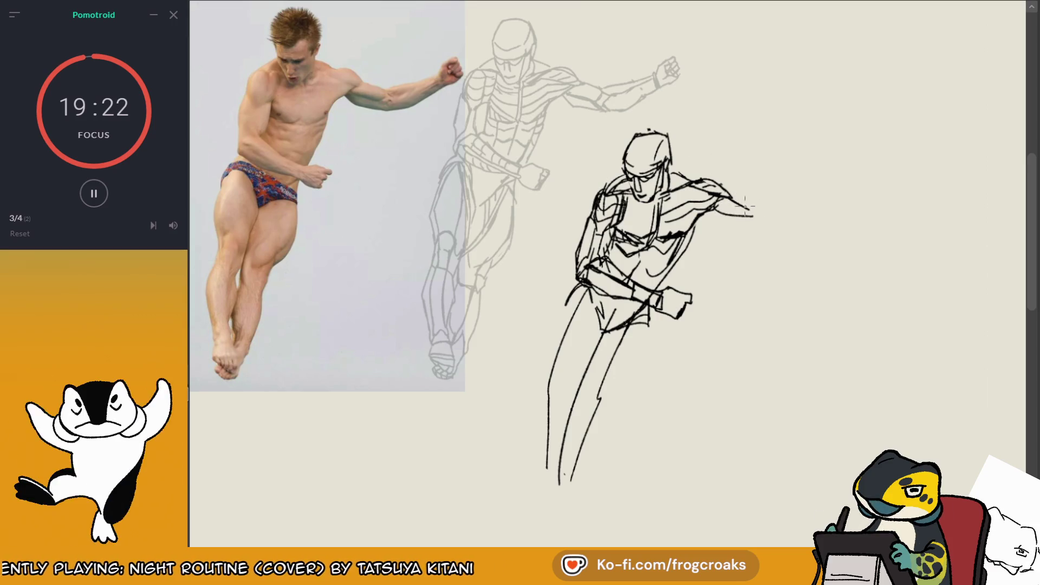
left_click_drag(729, 194, 753, 208)
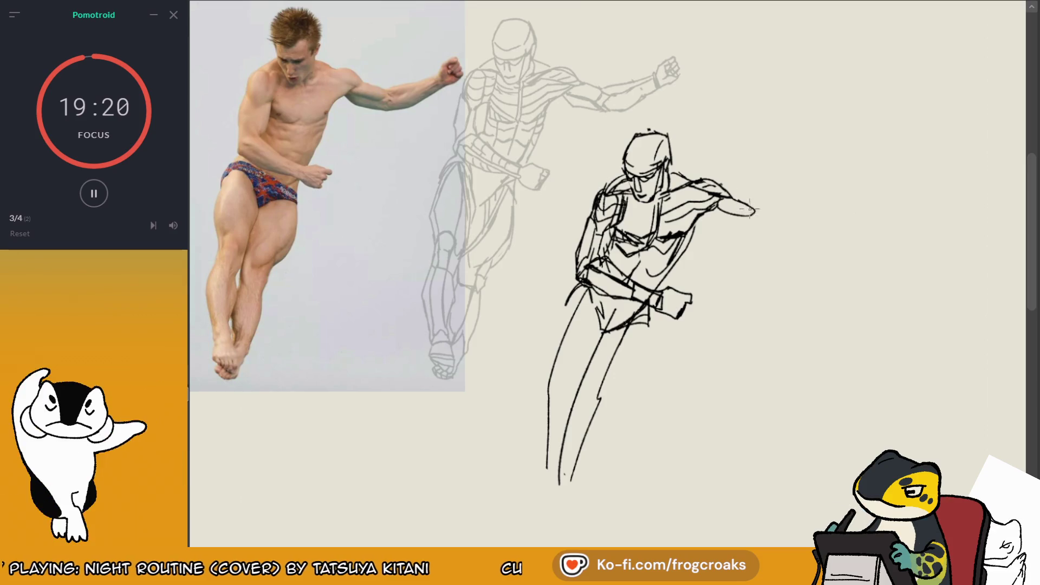
left_click_drag(784, 165, 896, 167)
- Undo the short arm stroke and draw upper and lower forearm contours stretching right below the guide line
key("ctrl+z")
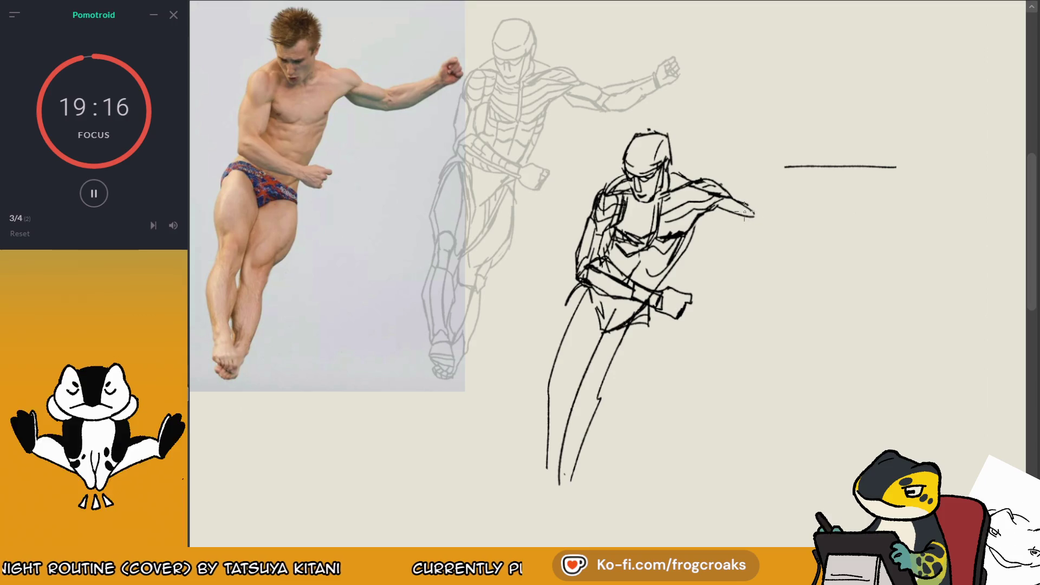
left_click_drag(756, 217, 709, 210)
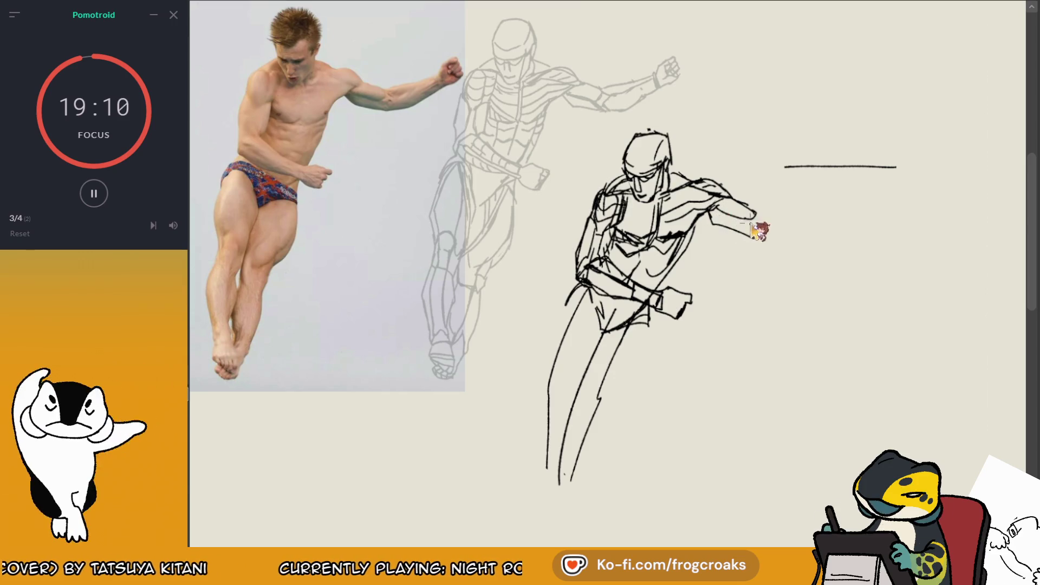
left_click_drag(712, 222, 755, 234)
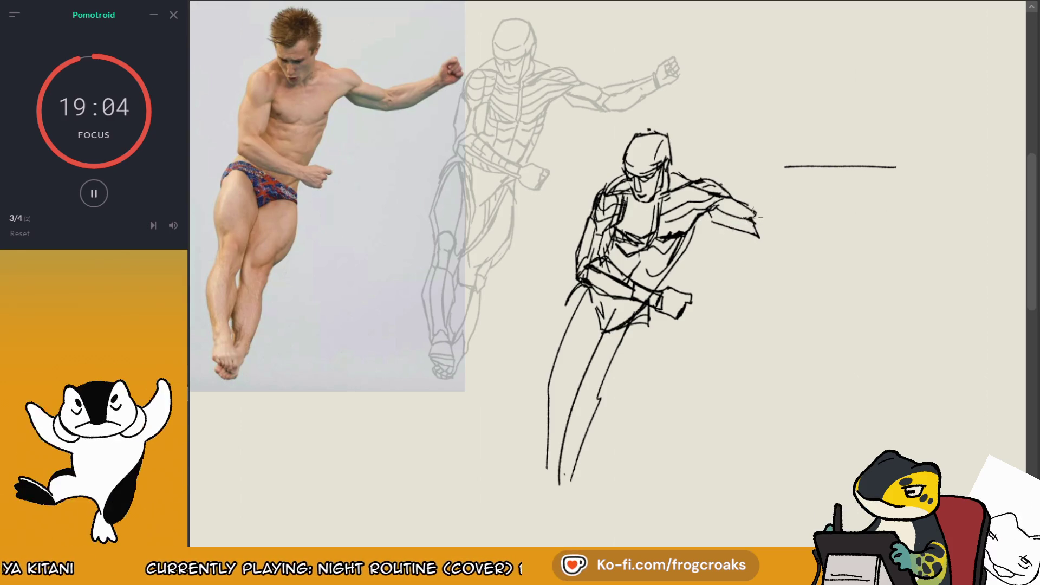
left_click_drag(755, 215, 789, 224)
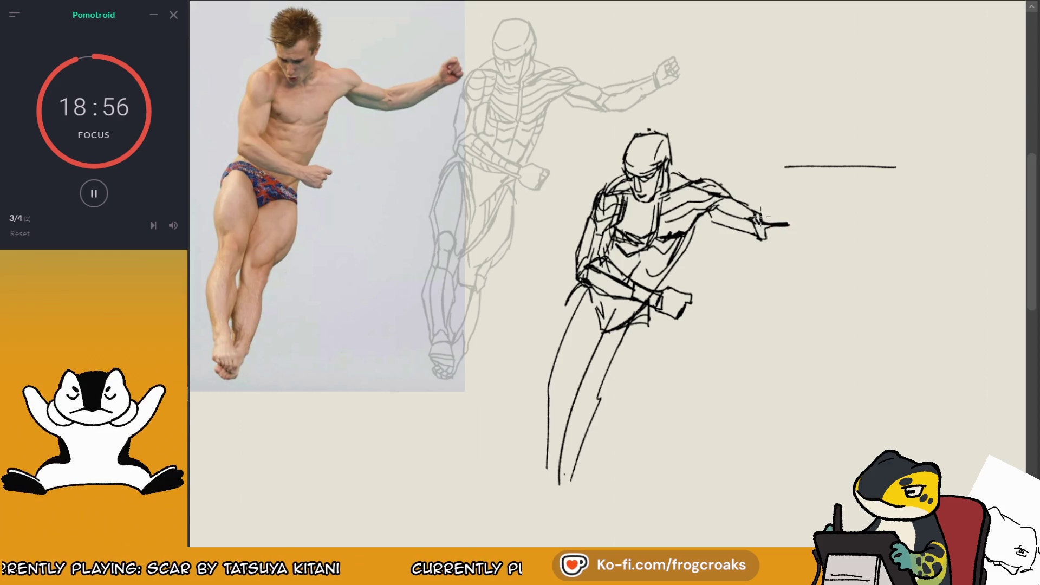
left_click_drag(761, 215, 825, 197)
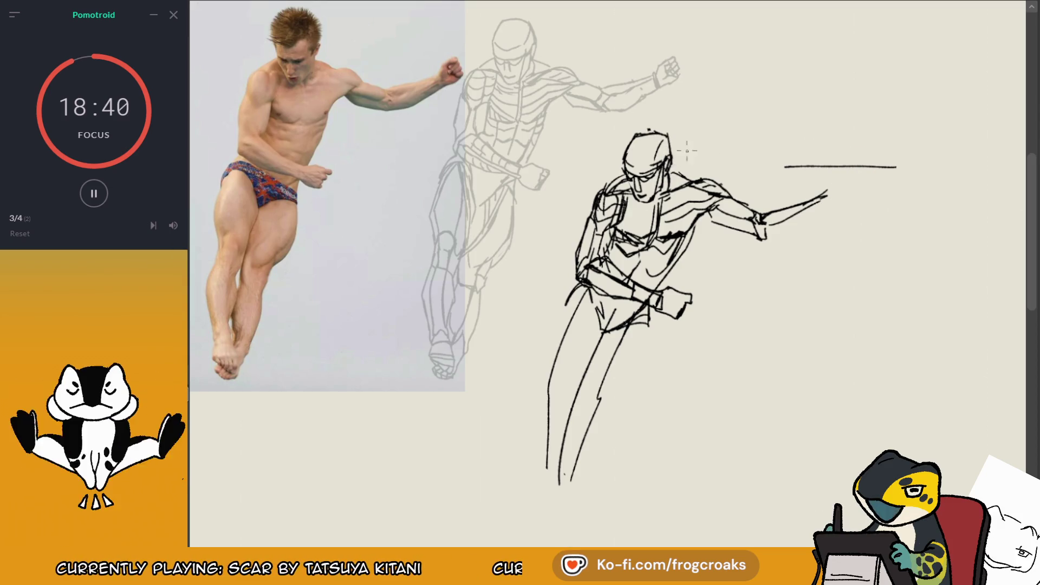
- Undo the two rough tip strokes and draw a small boxy hand at the forearm's end
key("ctrl+z")
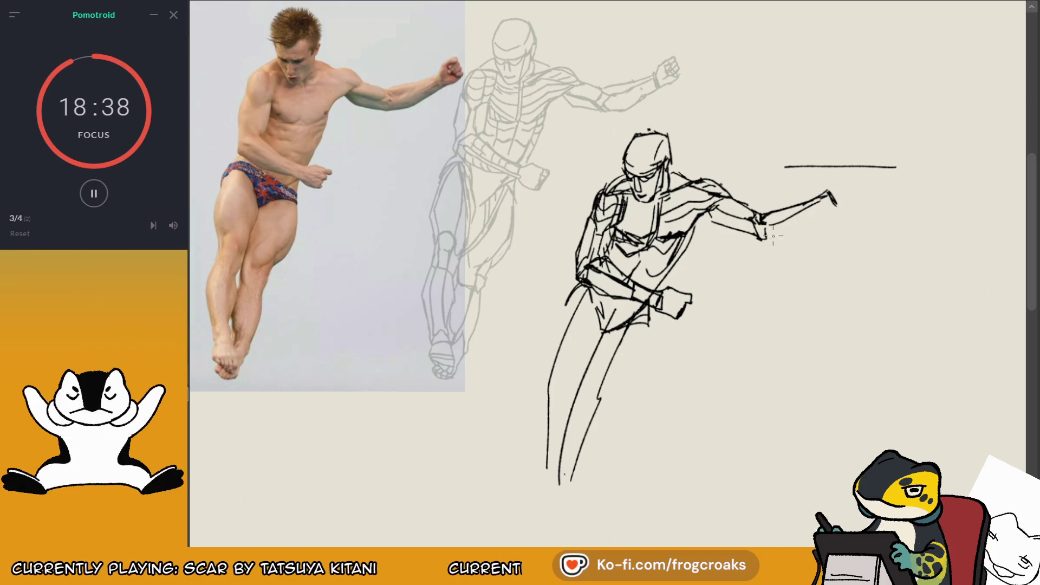
key("ctrl+z")
mouse_move(765, 239)
left_mouse_down()
mouse_move(789, 241)
mouse_move(834, 207)
left_mouse_up()
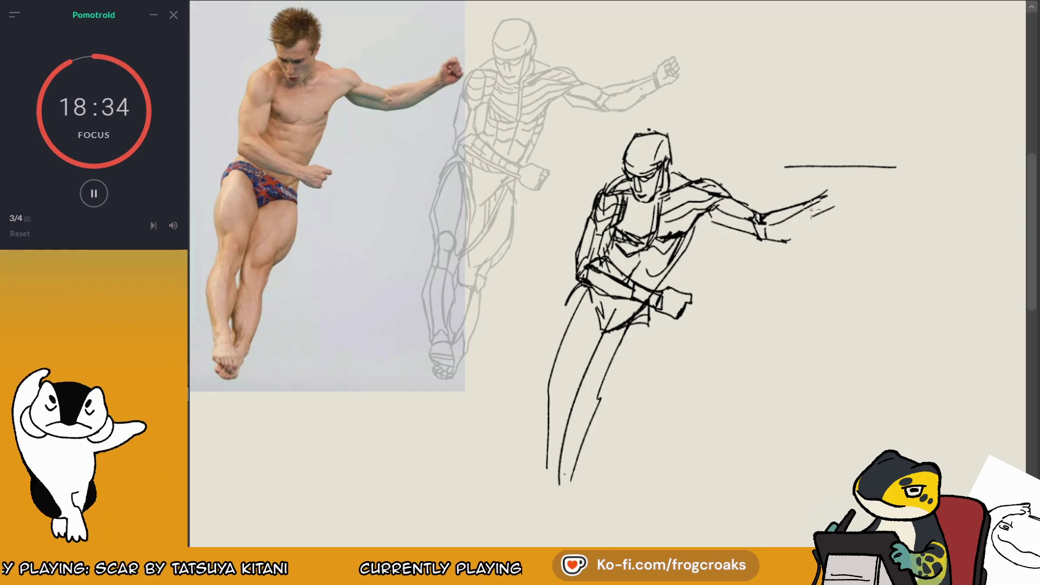
left_click_drag(788, 241, 819, 221)
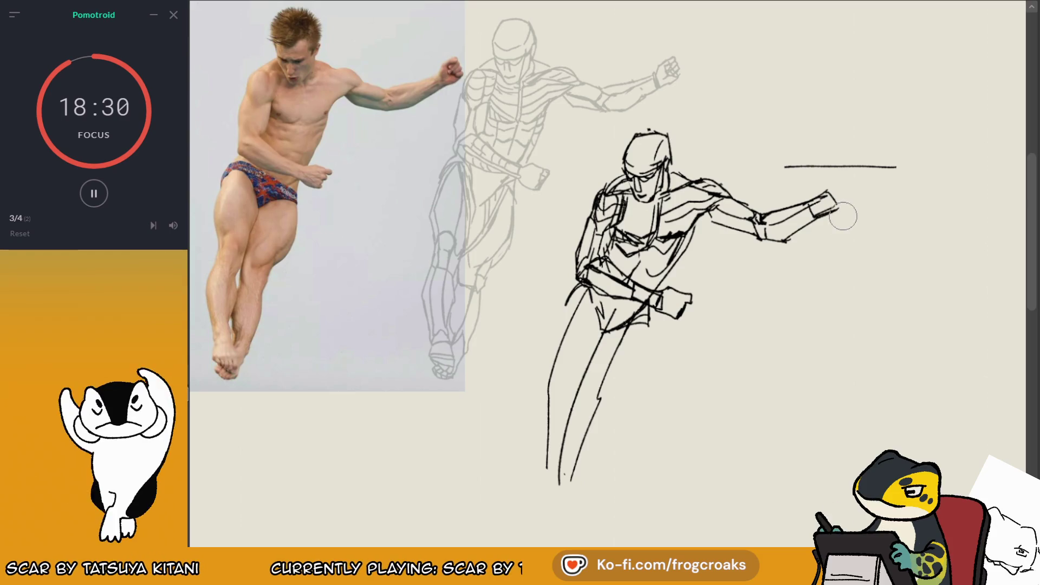
left_click_drag(843, 208, 825, 195)
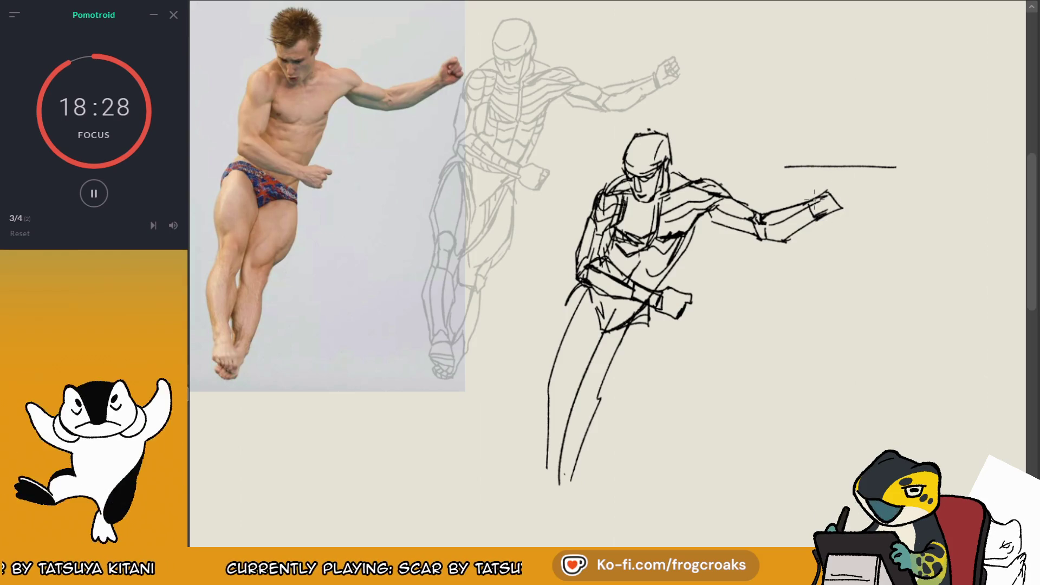